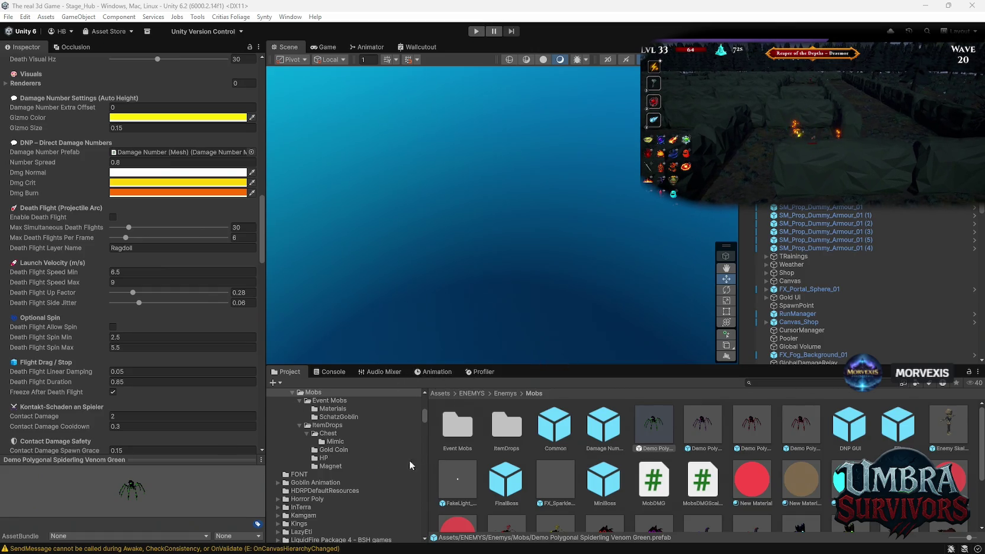
- Search the project assets for 'wichtig' and open the Wichtiges folder from the results
scroll(671, 493, "down", 2)
scroll(703, 504, "up", 2)
left_click(826, 383)
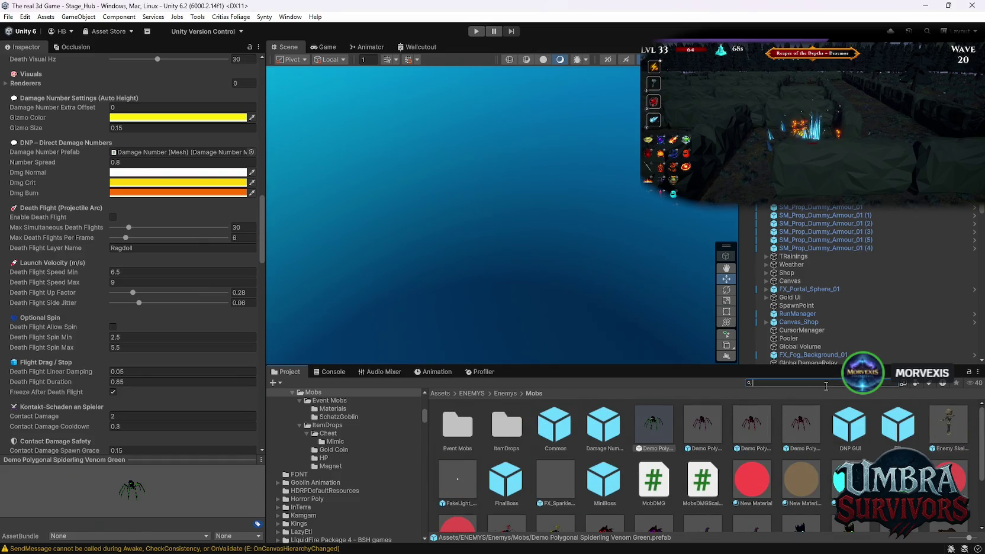
type("wivhti")
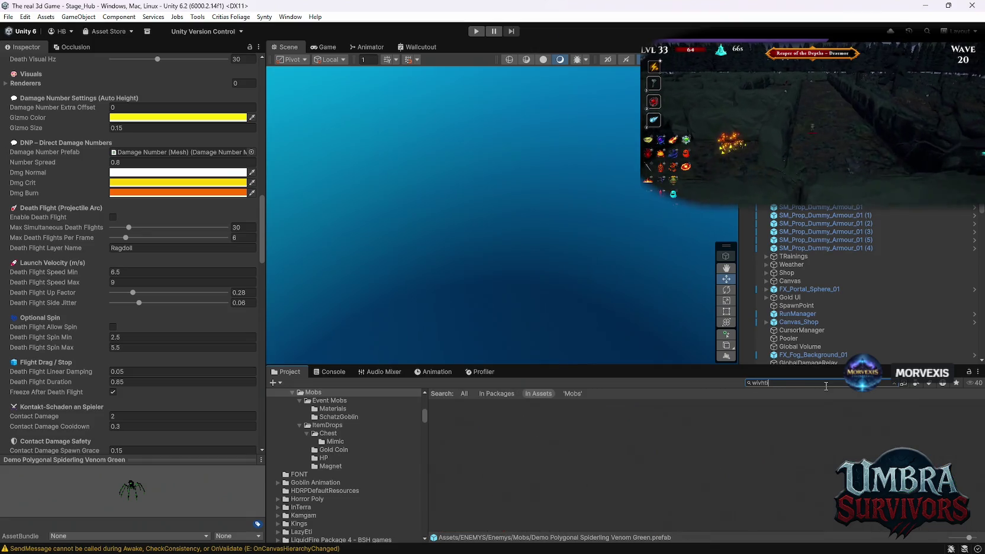
key("BackSpace")
key("BackSpace")
key("BackSpace")
type("chtig")
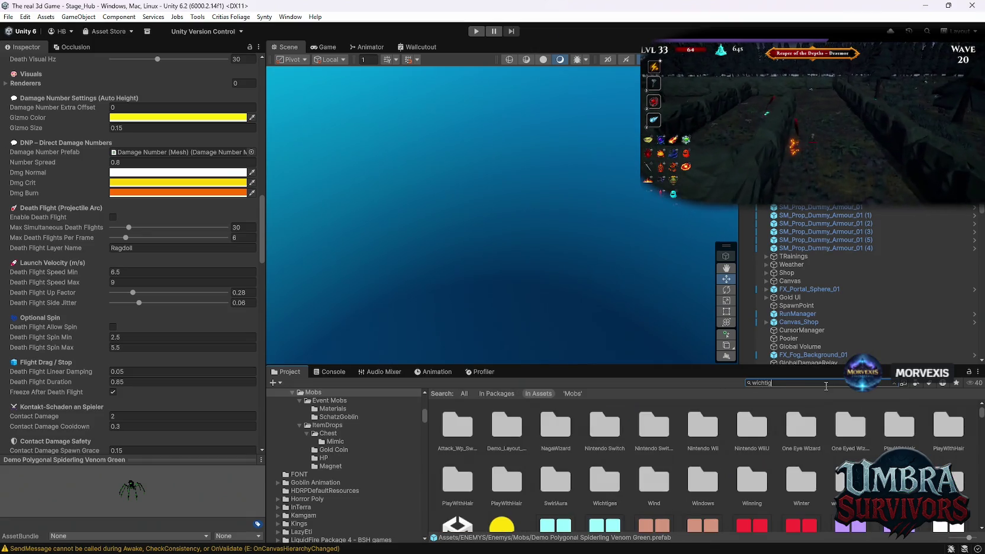
left_click(468, 441)
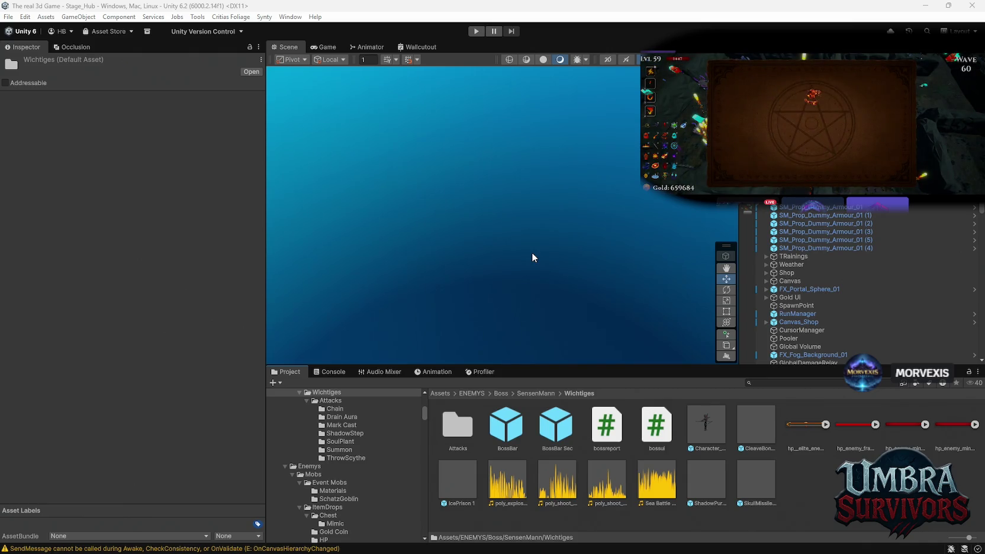
- Open the Edit menu while viewing the SensenMann Wichtiges folder
mouse_move(631, 550)
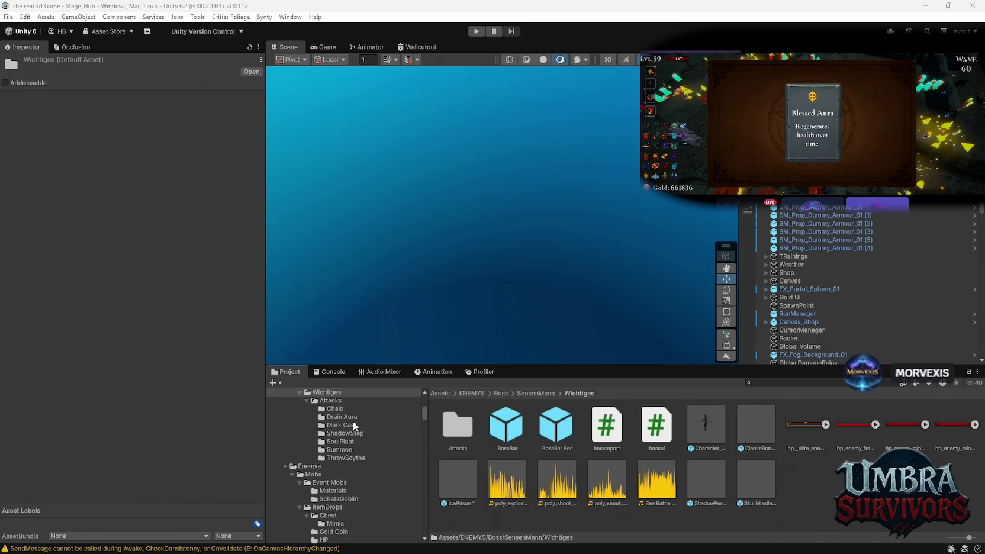
left_click(9, 17)
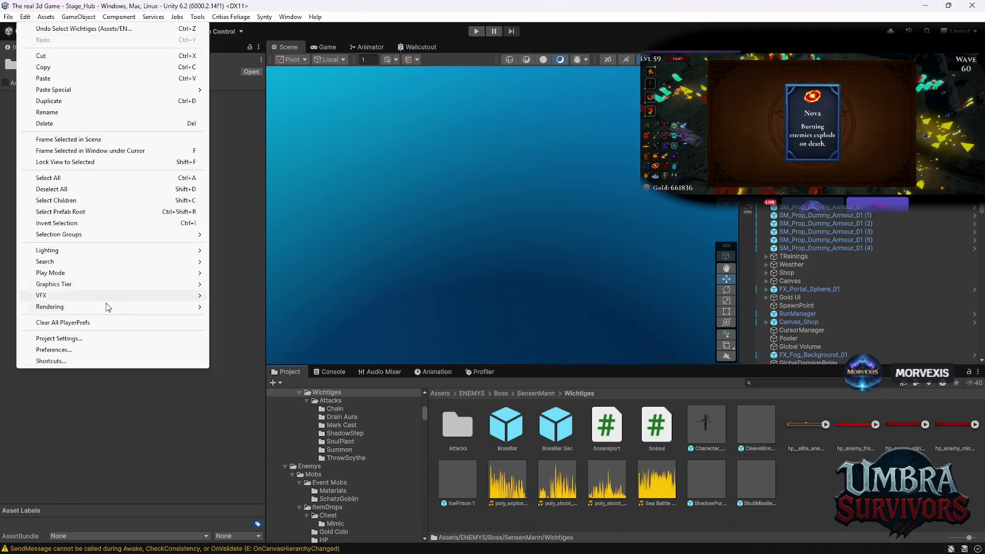
- Open Physics Project Settings, check the GameObject tab, then return to the Shared gravity Y field
left_click(68, 338)
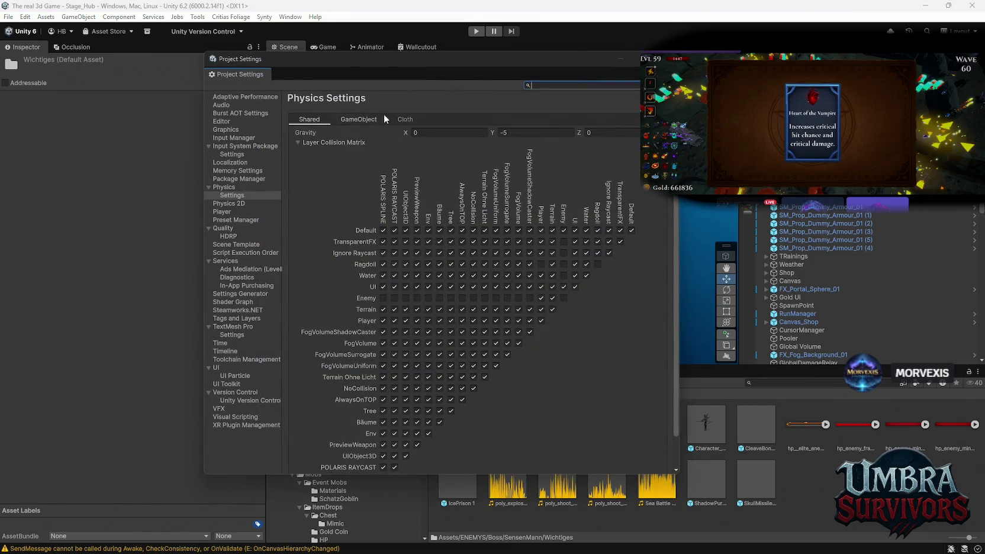
left_click(347, 121)
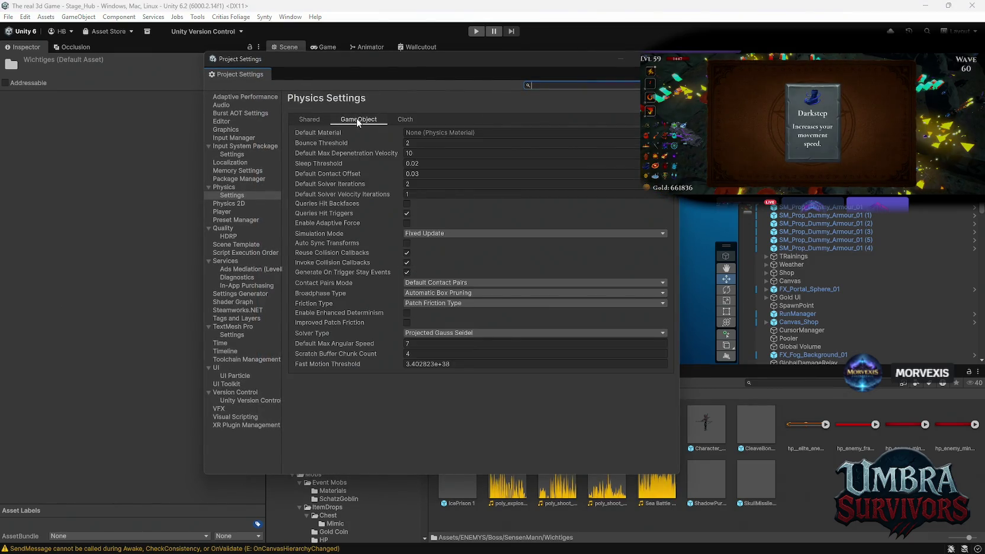
left_click(317, 119)
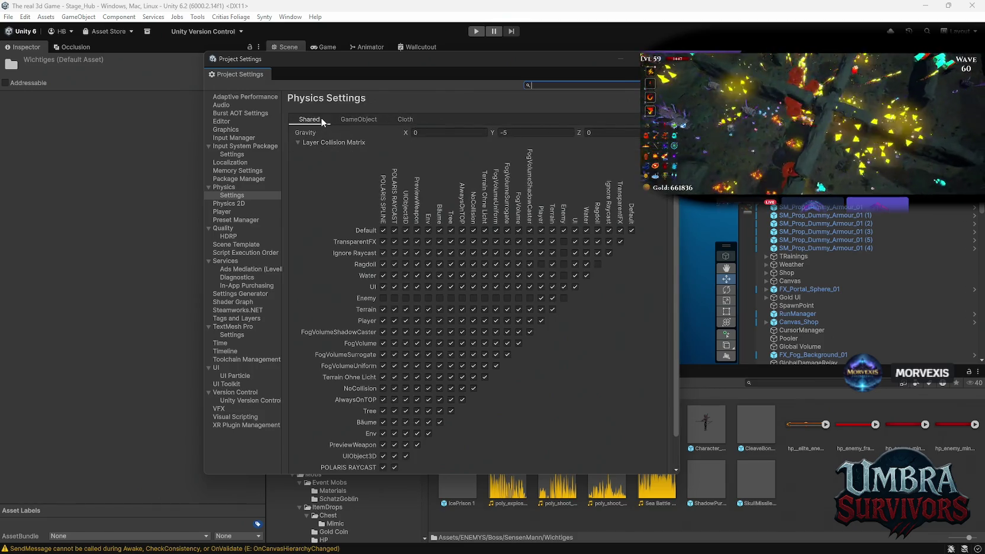
left_click(525, 134)
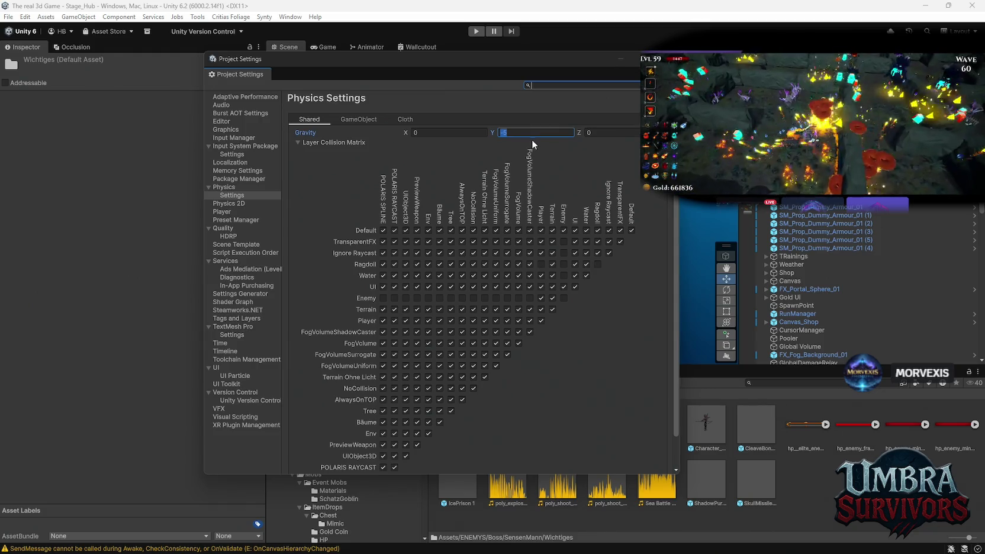
key("Return")
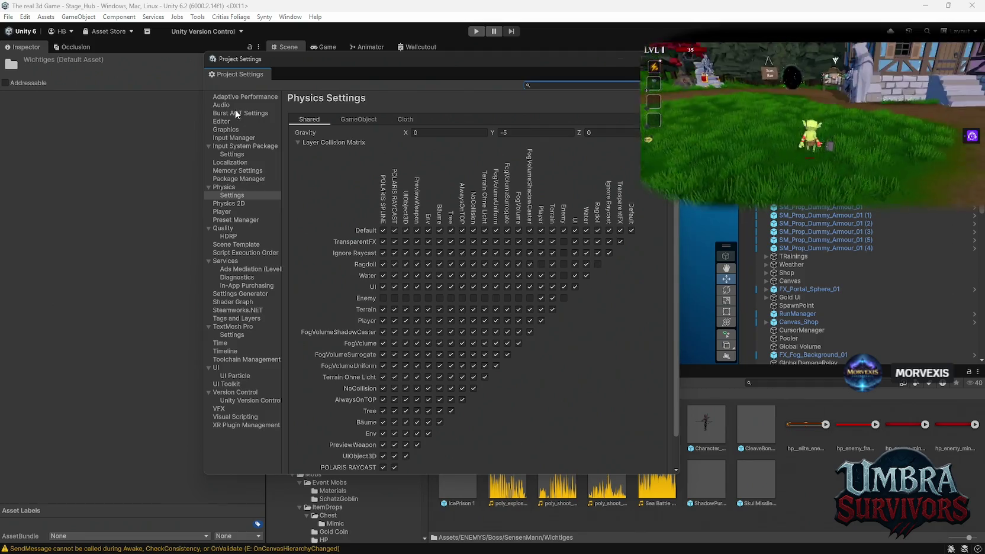
key("Print")
mouse_move(207, 54)
left_mouse_down()
mouse_move(502, 304)
mouse_move(687, 479)
left_mouse_up()
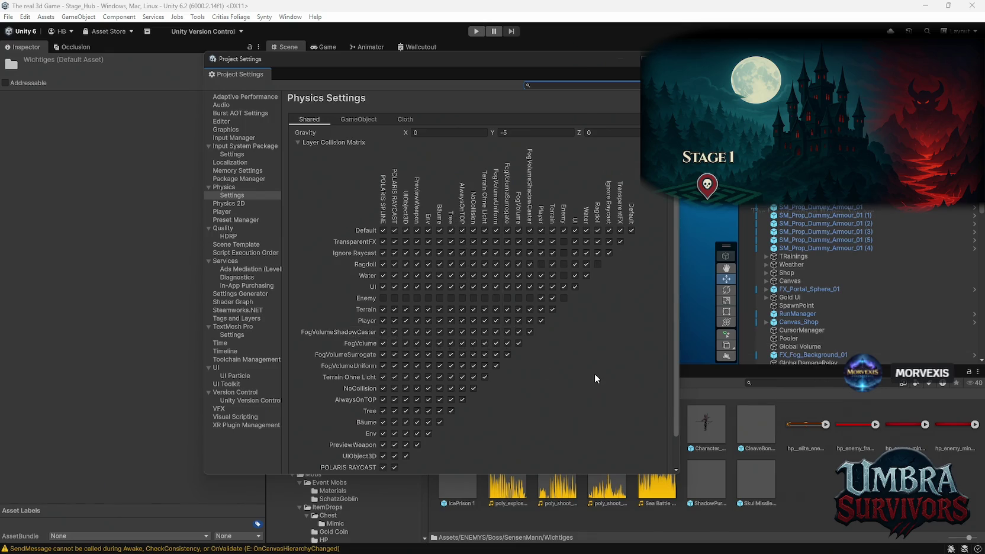
scroll(593, 374, "down", 1)
scroll(591, 373, "up", 1)
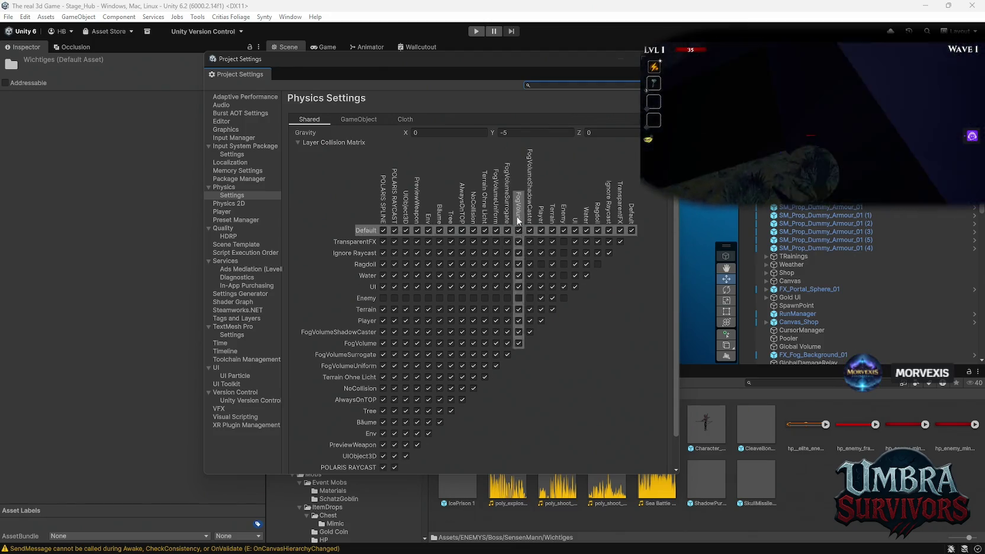
- Set the Physics gravity Y to -9.81 and start a Play mode test
left_click(519, 132)
type("-9.")
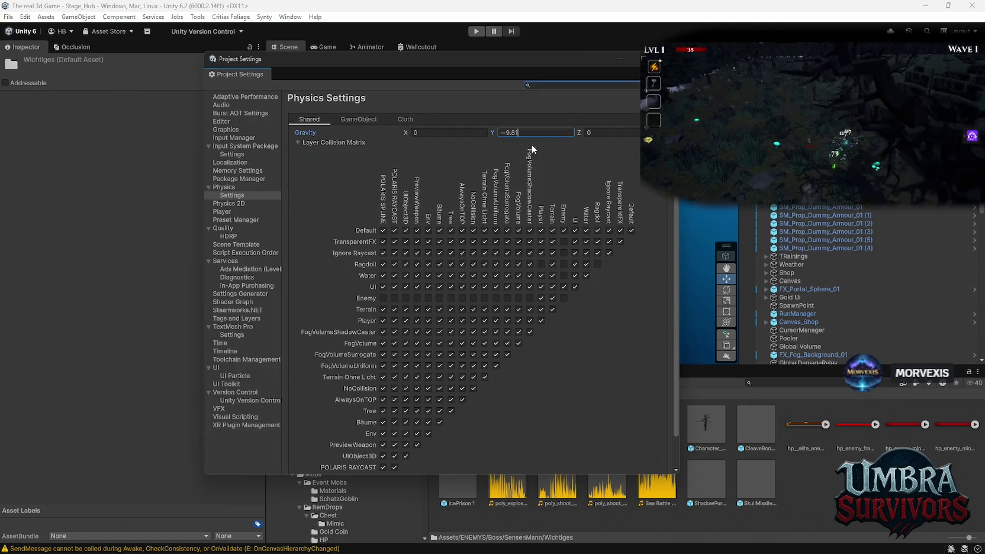
type("81")
key("Return")
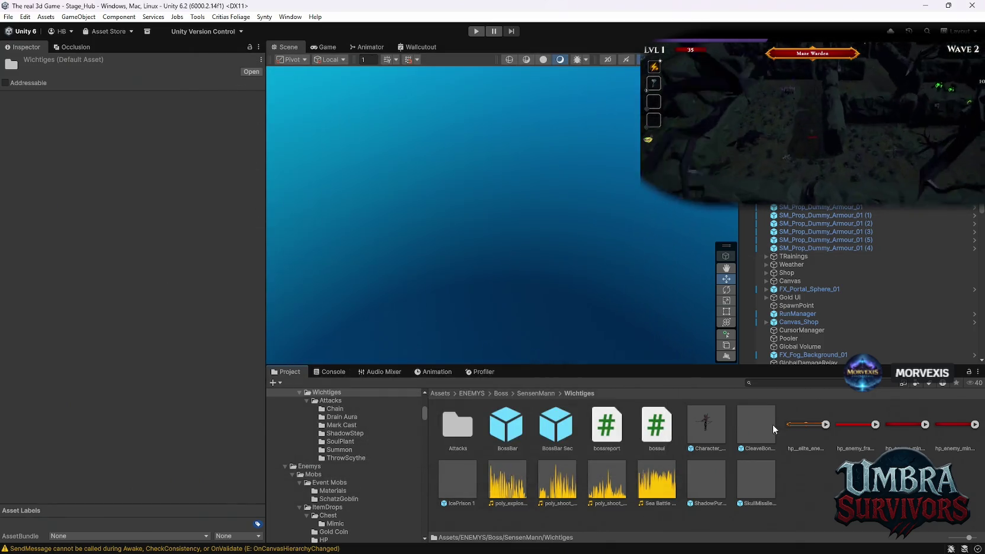
left_click(480, 32)
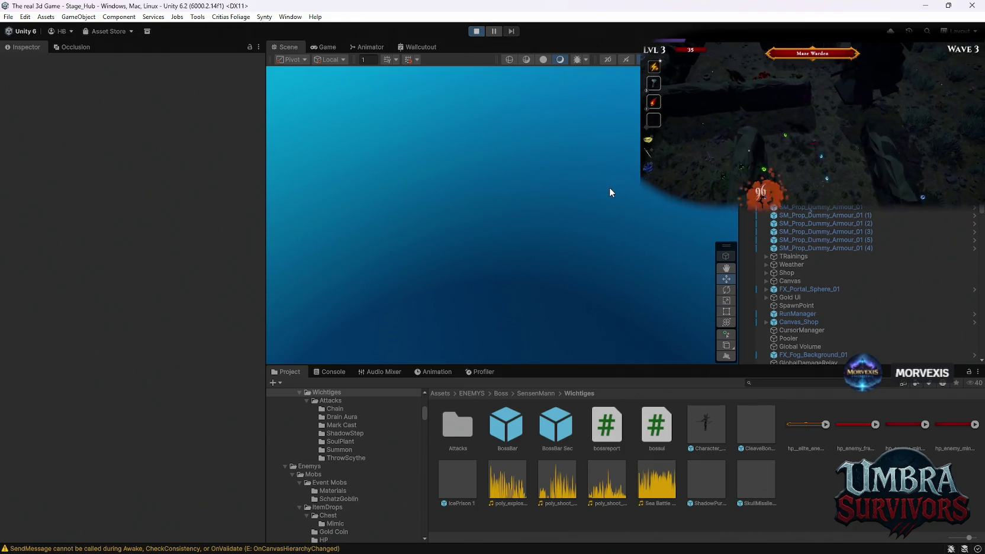
- Walk the goblin around the hub between the Get a Weapon gate and Start Run portal
left_click(544, 197)
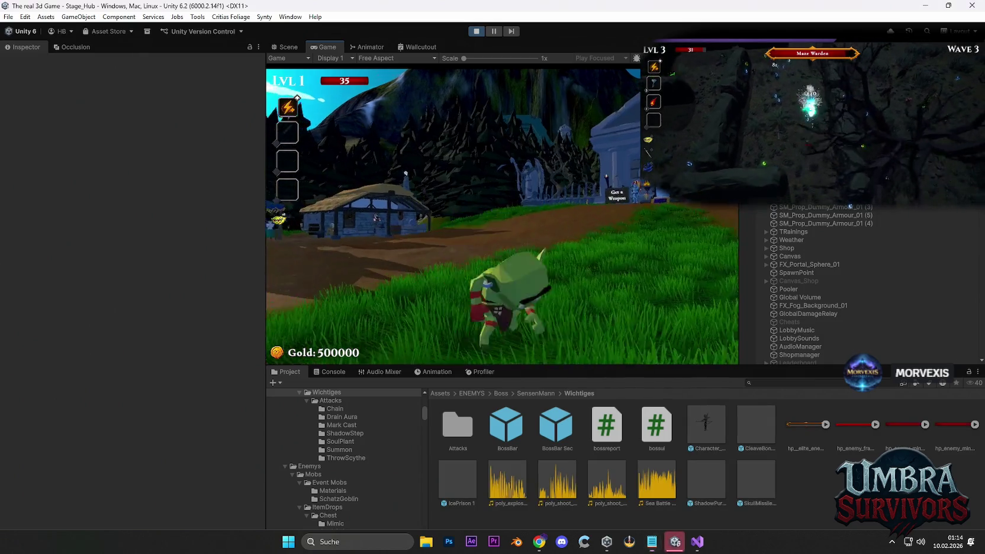
key("w")
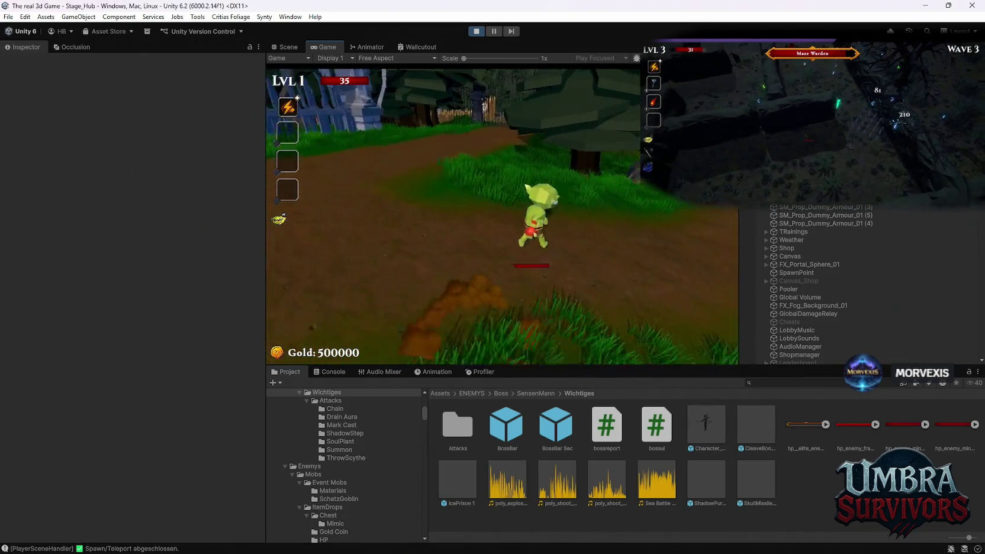
key("s")
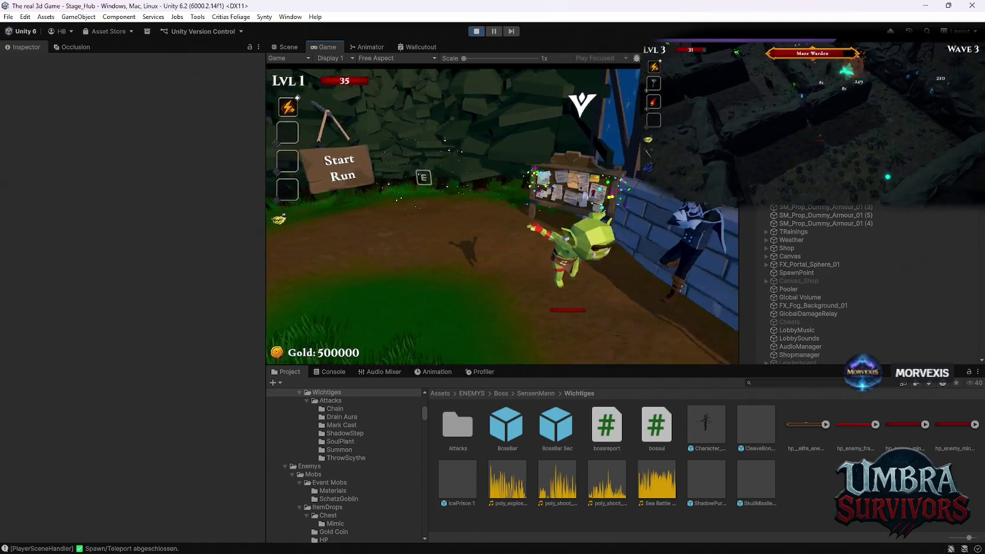
key("w")
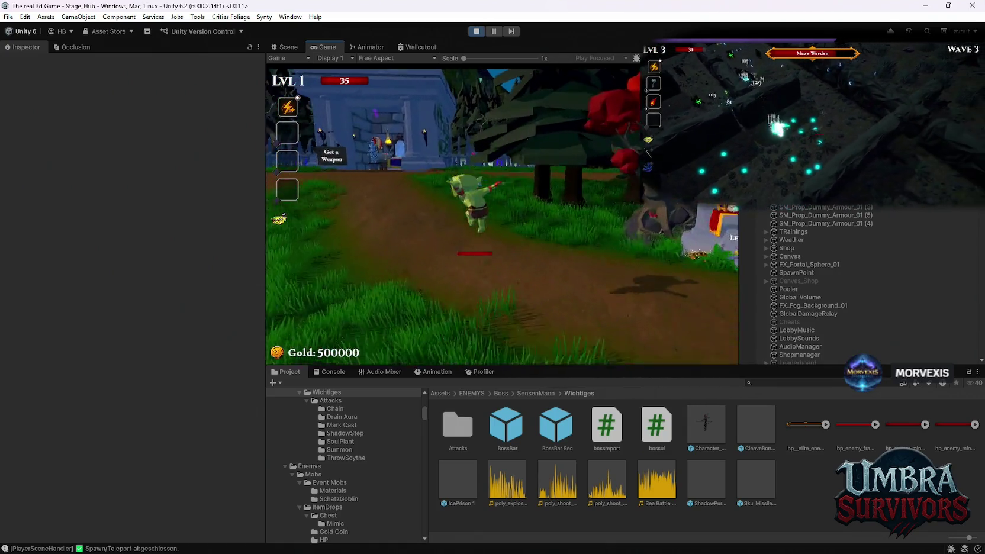
key("w")
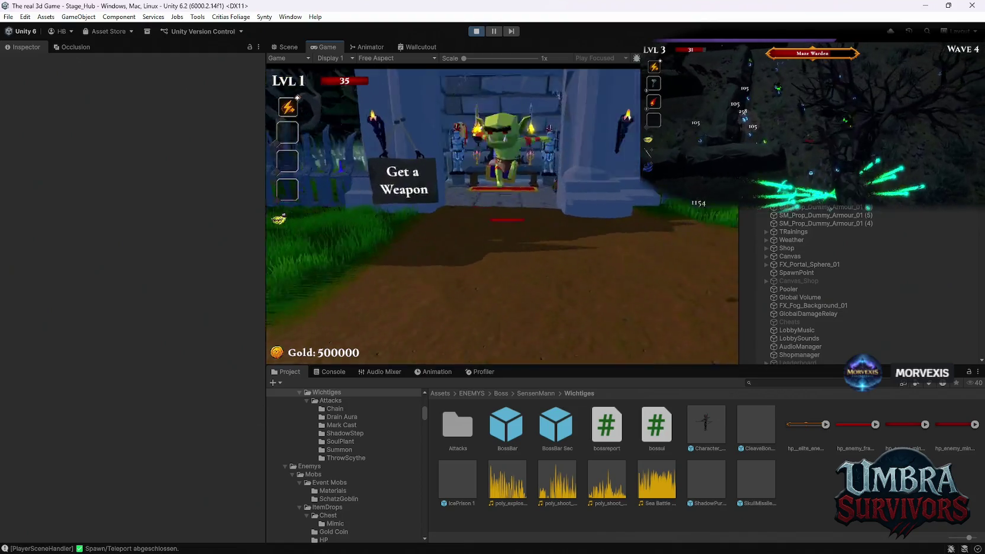
key("s")
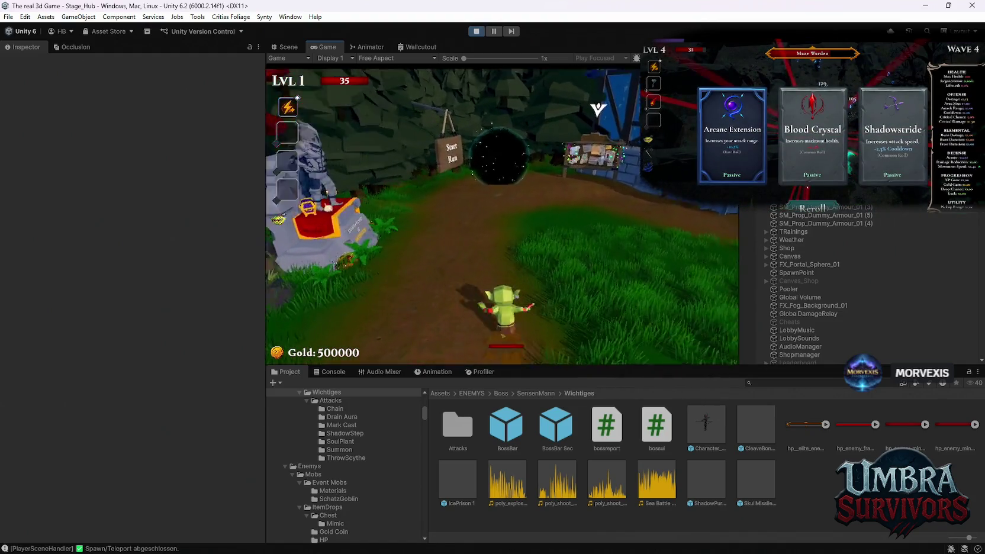
- Reroll the upgrade cards twice, dismiss them, and enter the portal to start the run
left_click(500, 335)
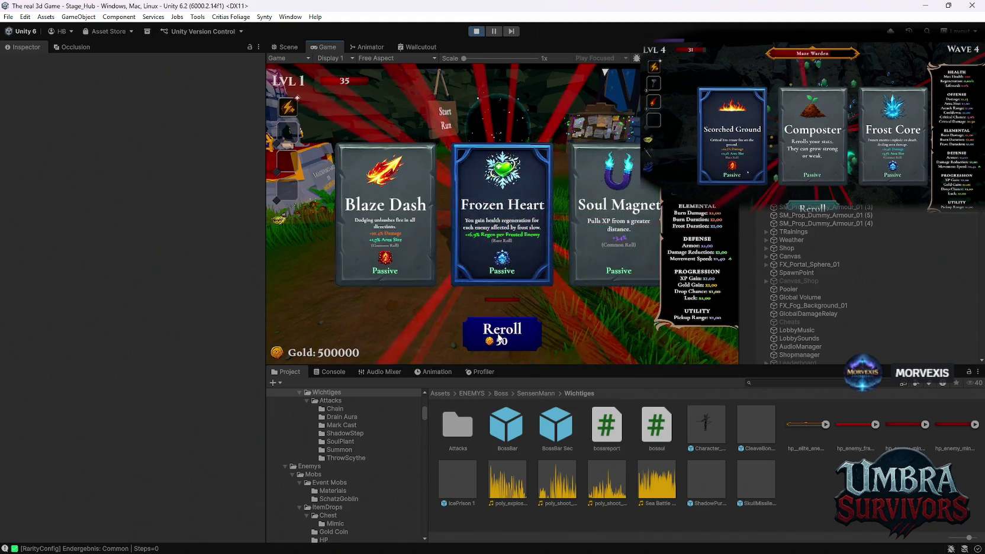
left_click(497, 337)
left_click(502, 236)
key("w")
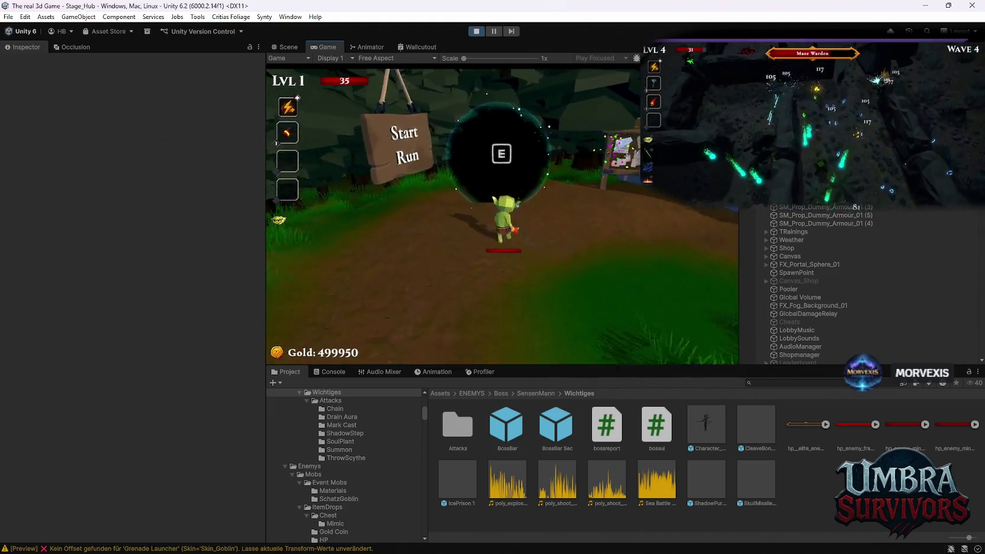
key("e")
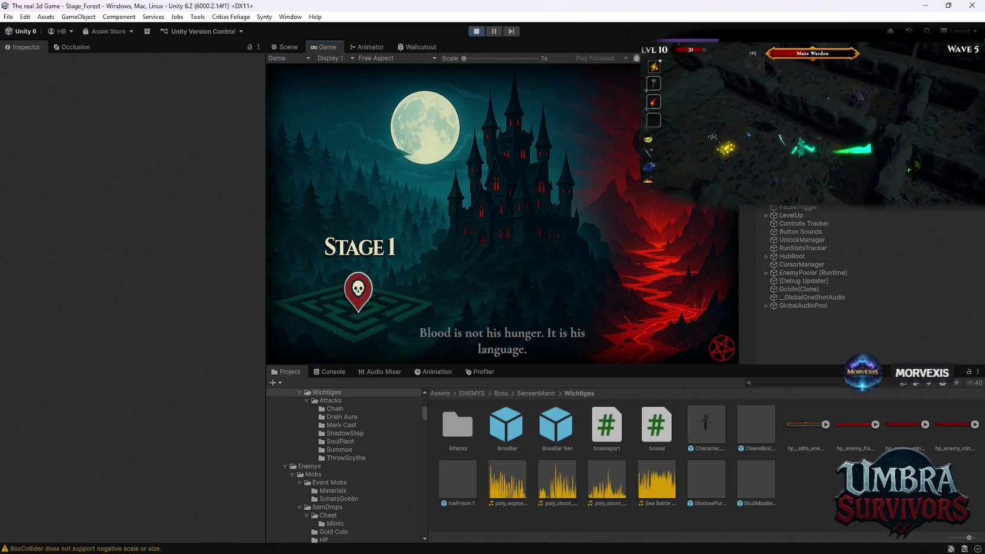
- Continue from the Stage 1 loading screen into the forest gameplay
key("space")
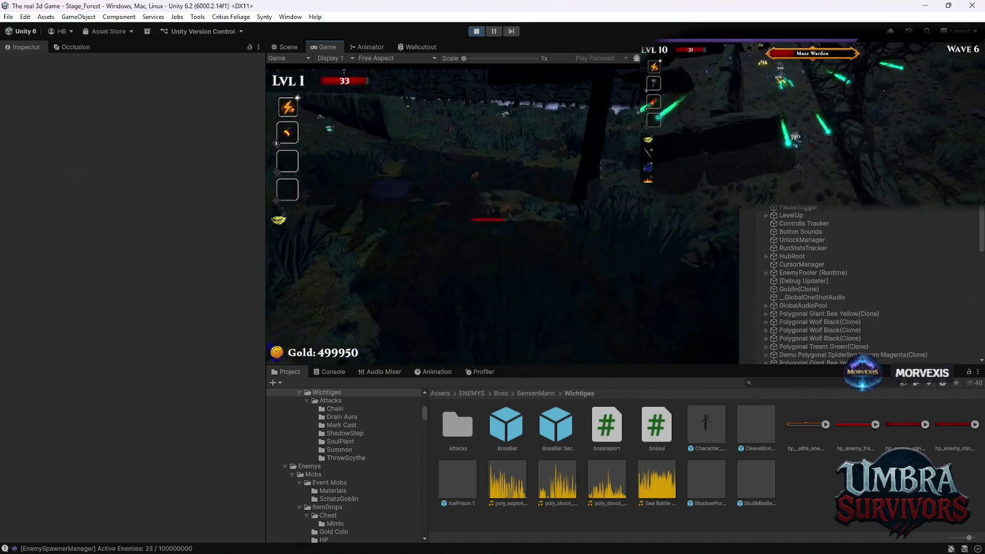
- Pause and resume the game with Esc, then exit Play mode with Ctrl+P
key("Escape")
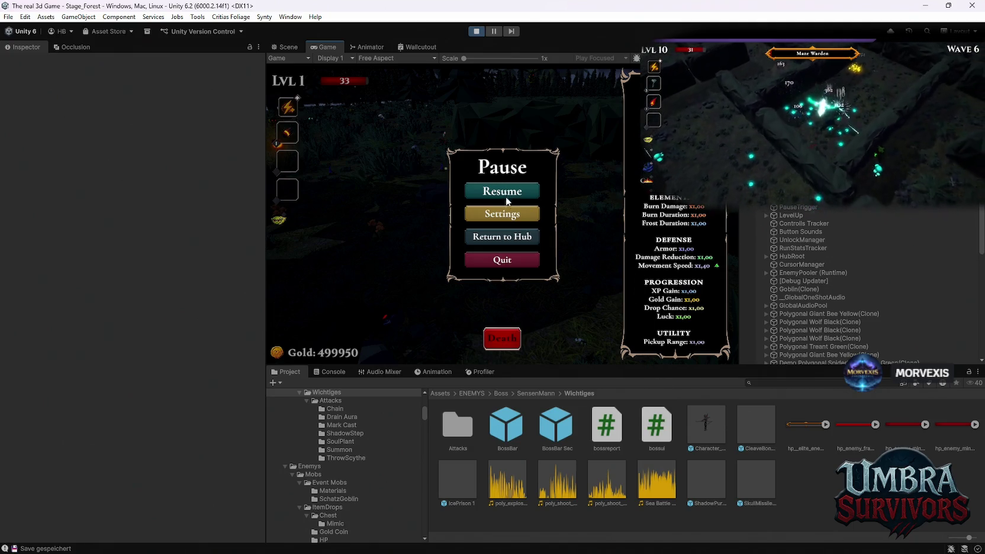
key("Escape")
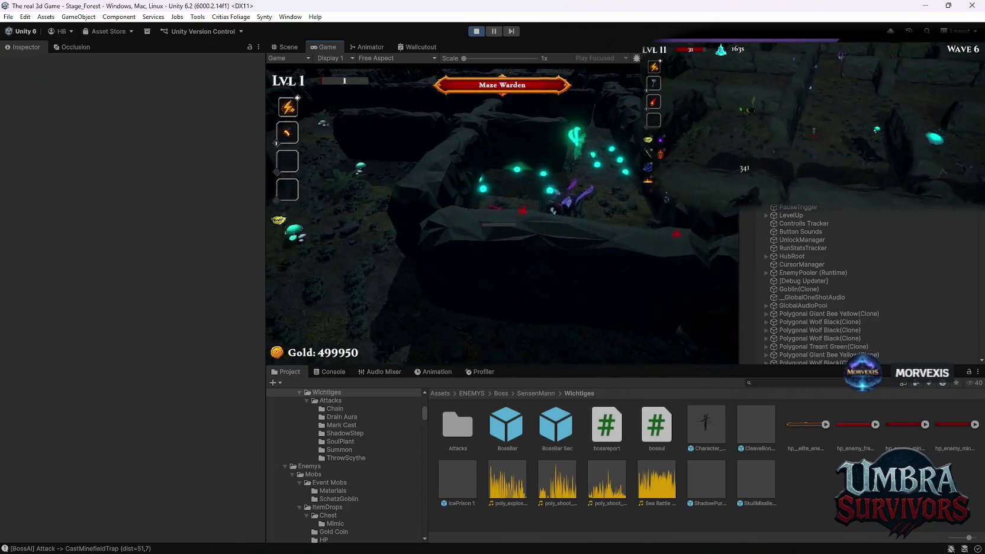
key("ctrl+p")
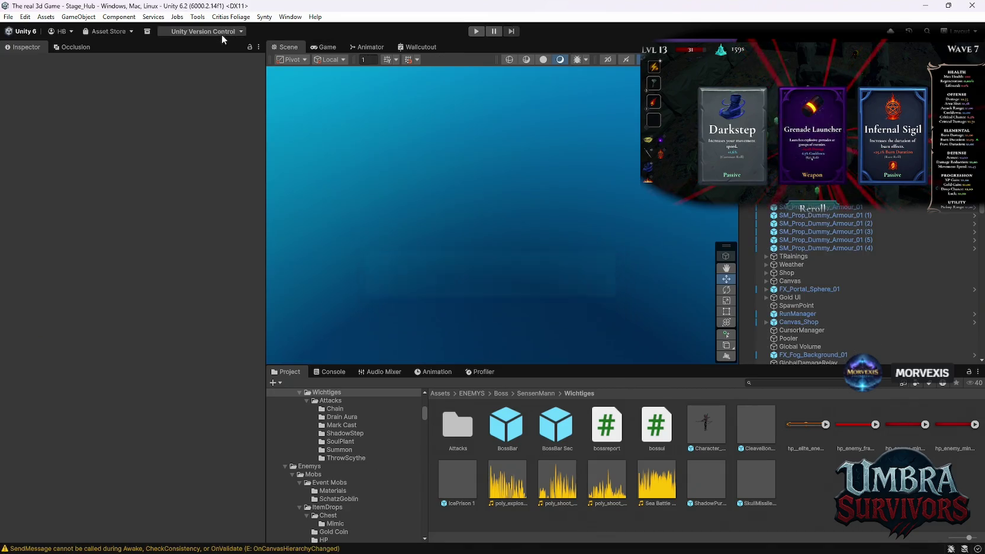
- Change the Physics gravity Y from -9.81 to -15 and start Play mode
left_click(5, 16)
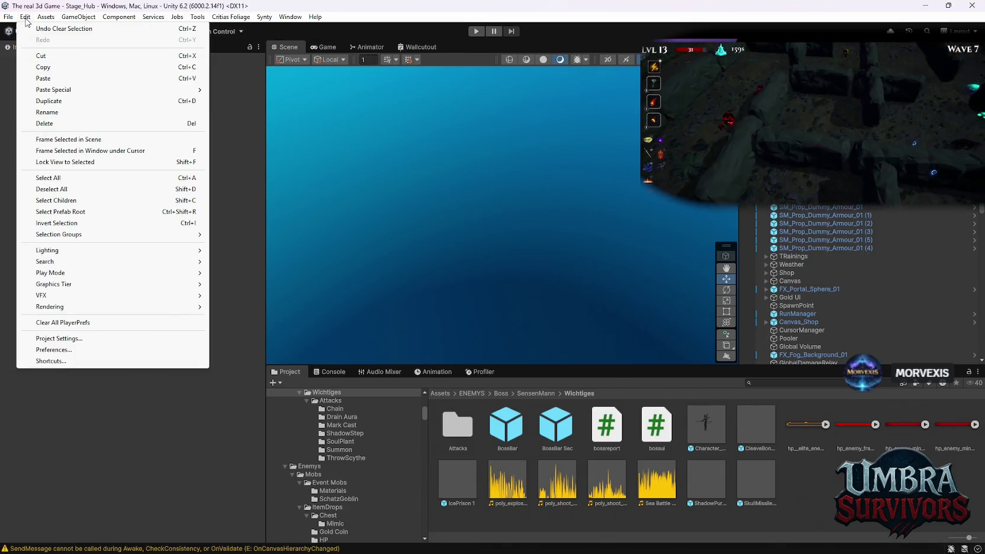
mouse_move(25, 17)
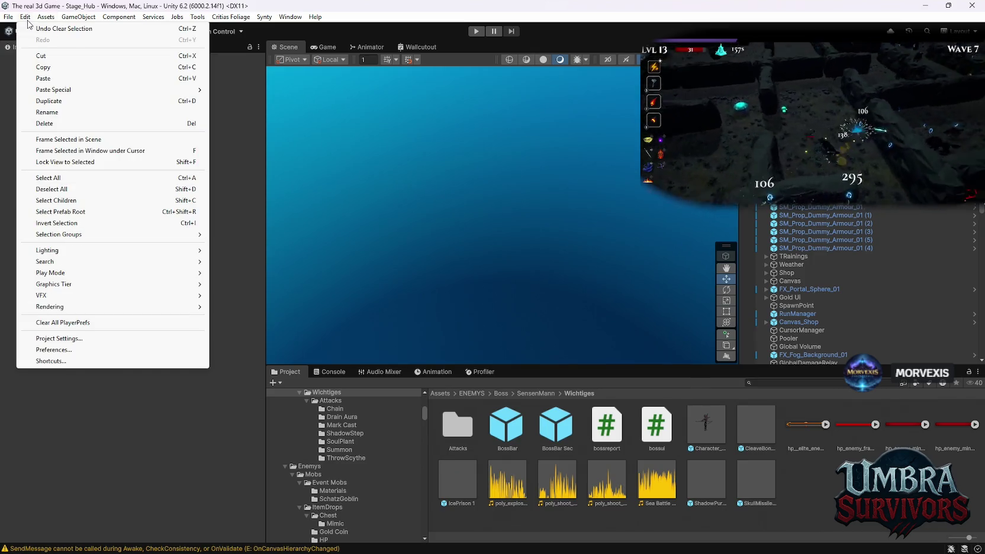
left_click(78, 342)
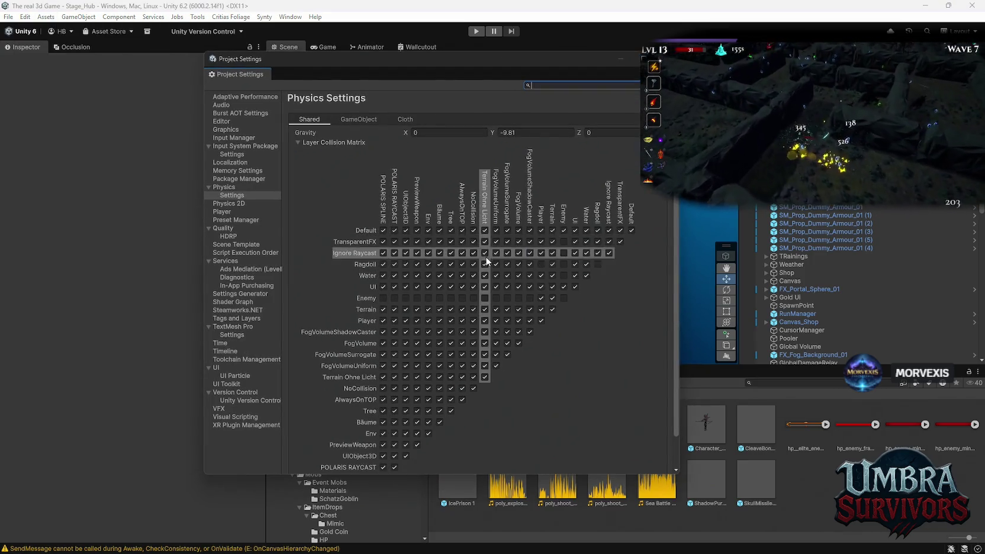
left_click(529, 132)
left_click(529, 132)
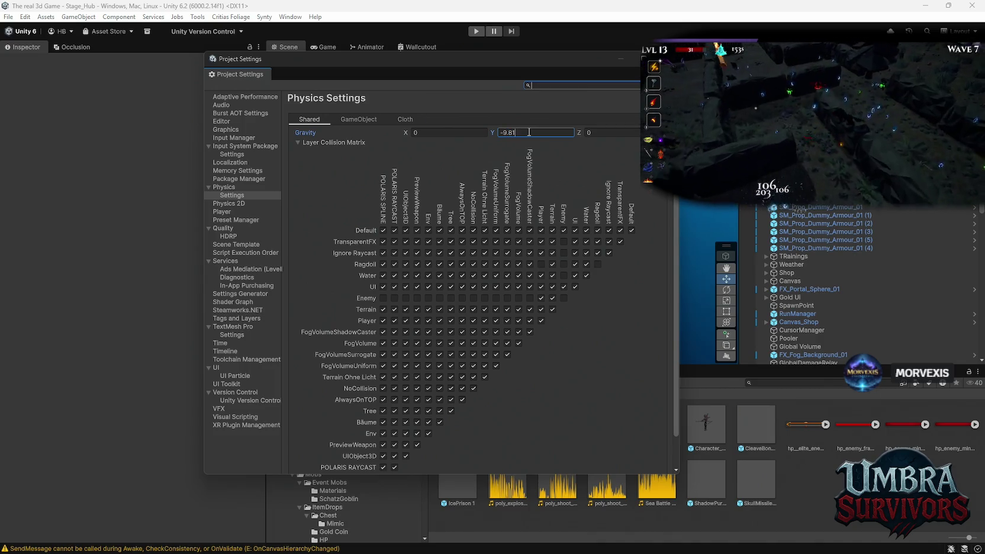
key("BackSpace")
key("BackSpace")
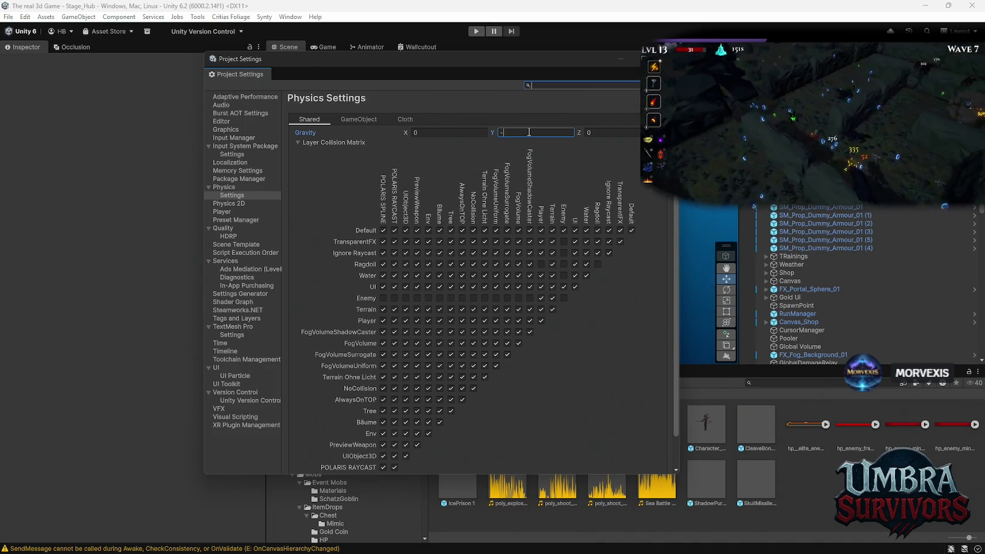
type("15")
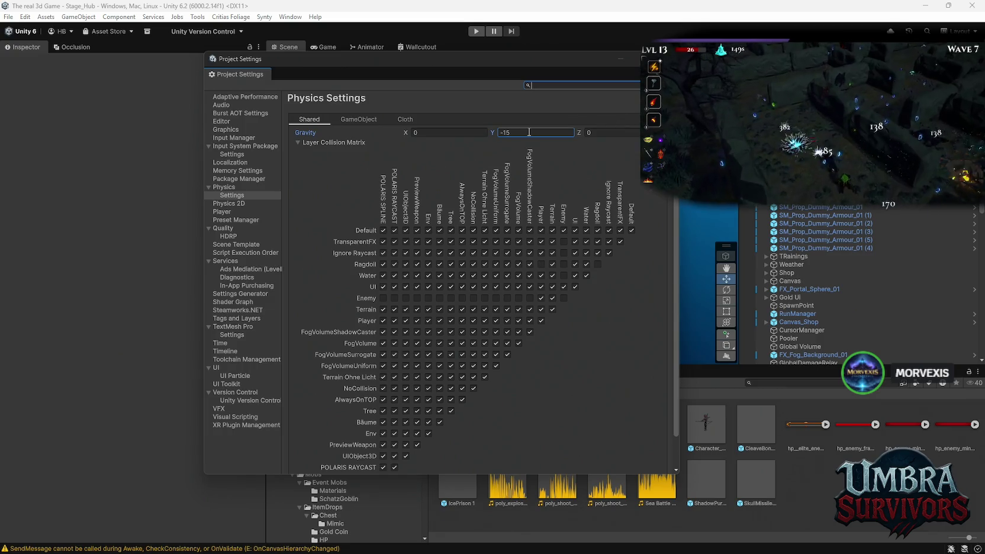
left_click(476, 30)
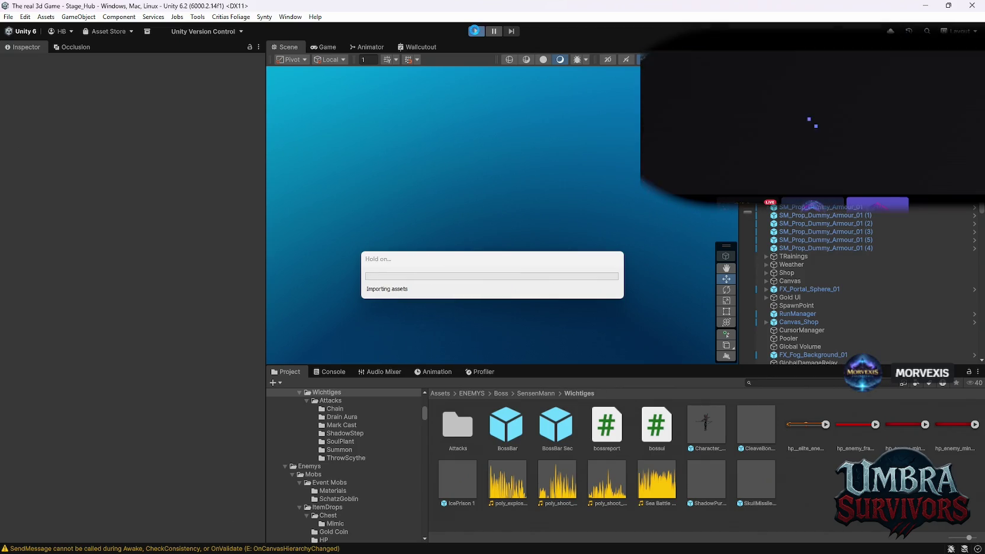
- Walk the goblin to the Start Run portal, enter it, and choose the Grenade Launcher
left_click(476, 32)
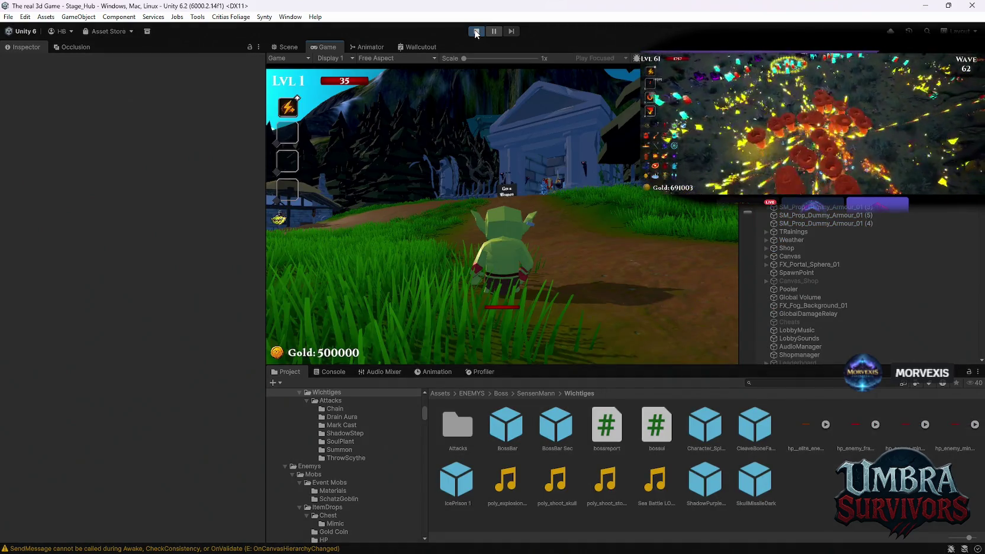
key("w")
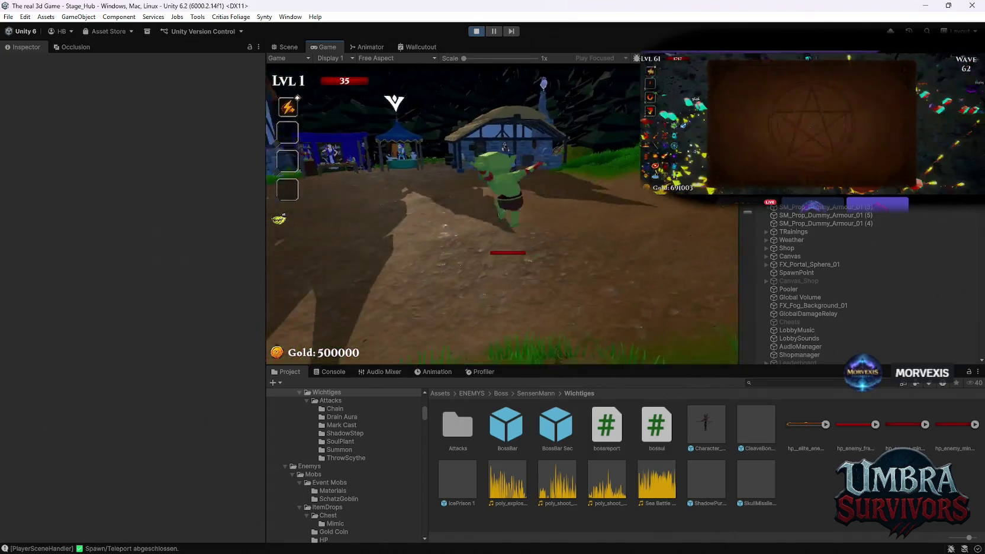
key("w")
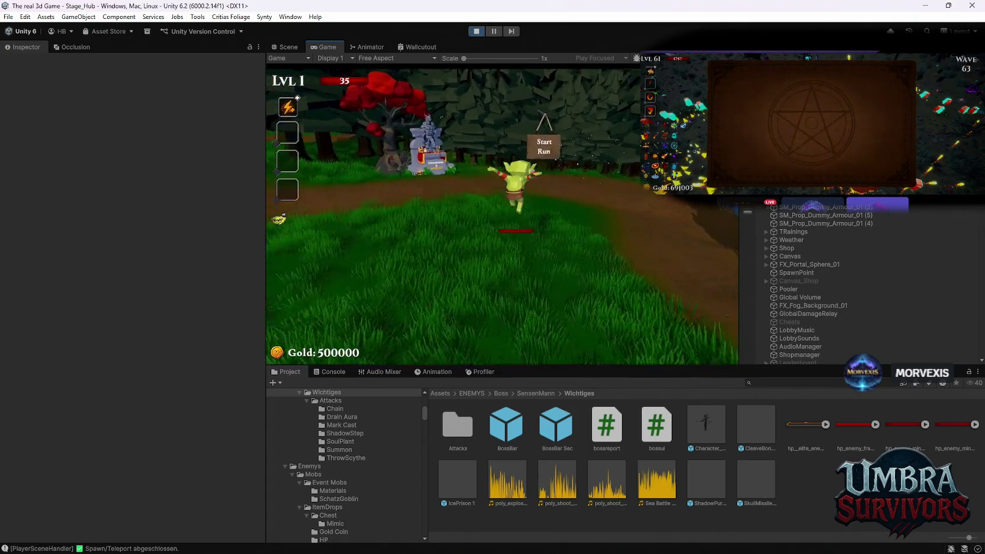
key("w")
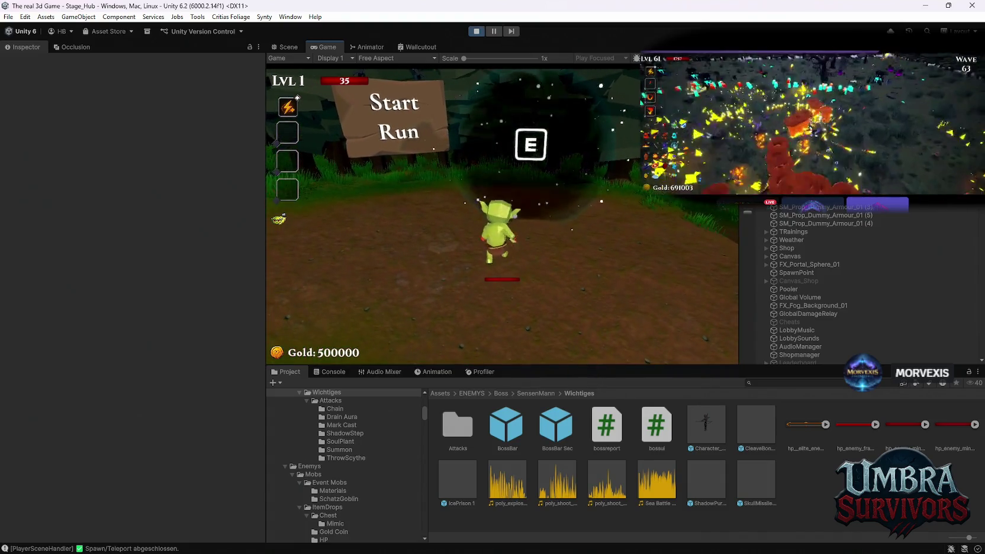
key("e")
left_click(381, 224)
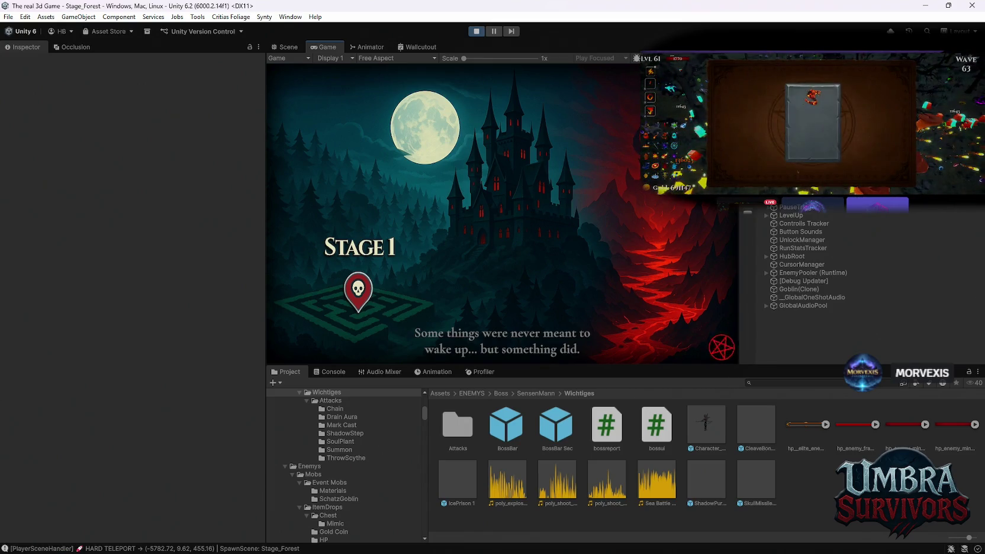
- Continue past the Stage 1 loading screen and move the goblin right and forward through the forest
left_click(528, 303)
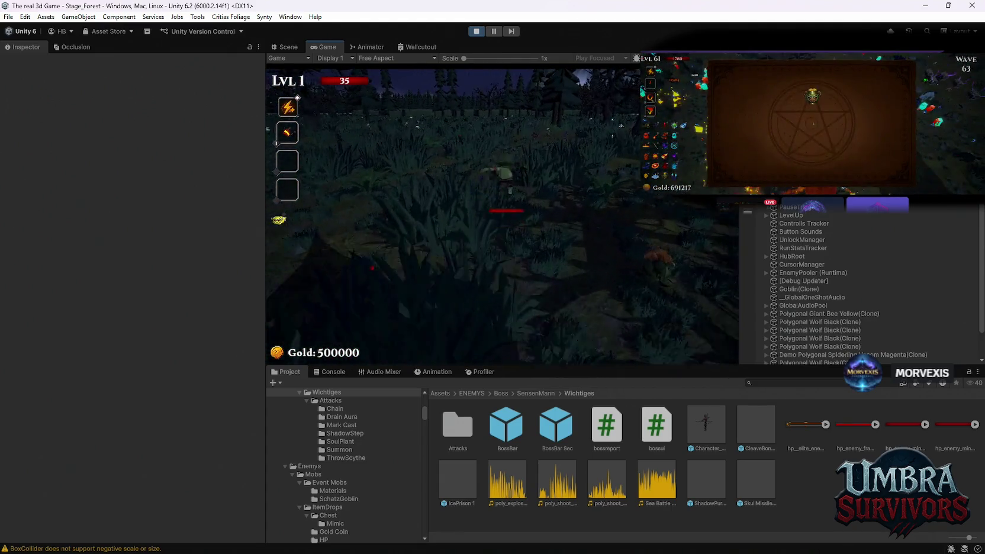
key("d")
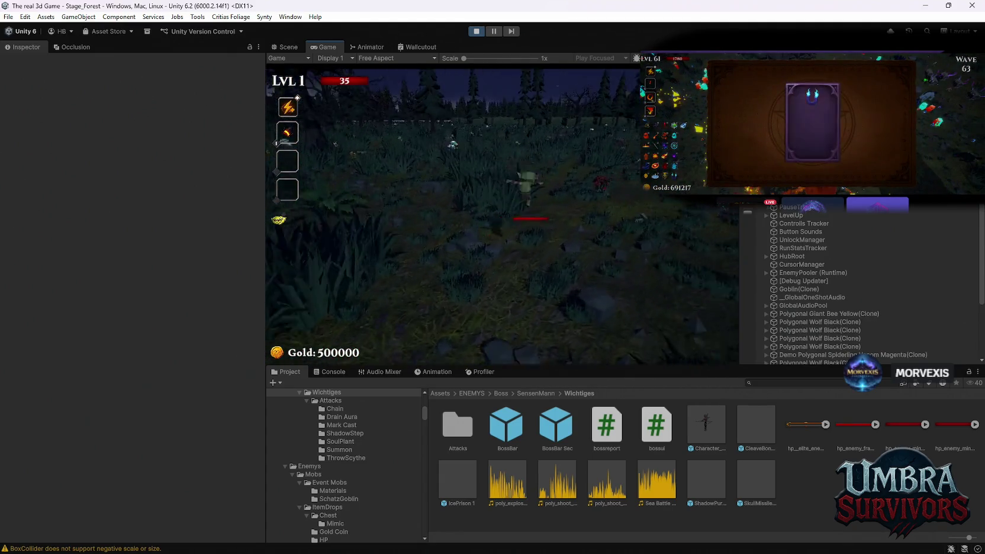
key("w")
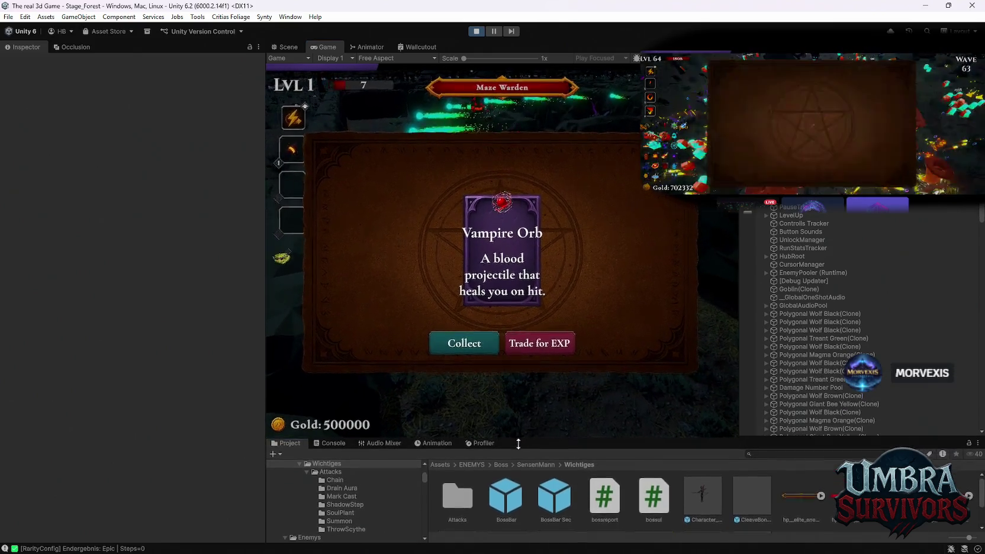
- Collect the Vampire Orb reward, maximize the Game view, and exit Play mode with Ctrl+P
left_click(472, 308)
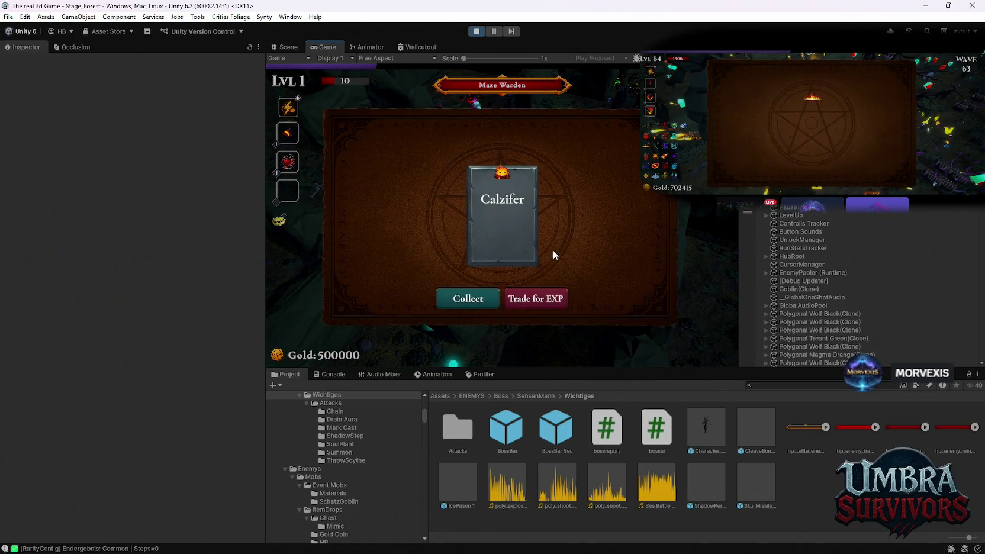
mouse_move(507, 368)
left_mouse_down()
mouse_move(506, 460)
mouse_move(506, 403)
left_mouse_up()
double_click(326, 46)
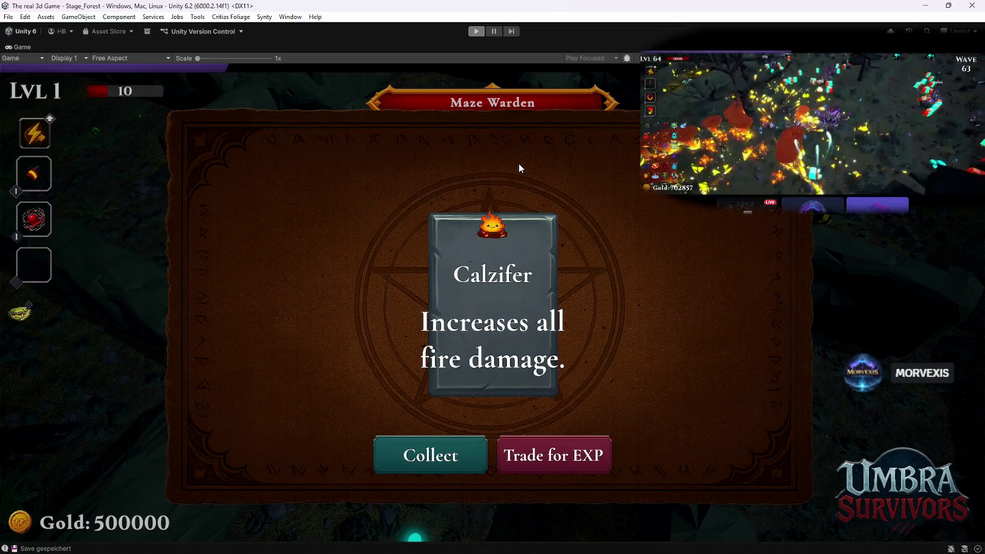
key("ctrl+p")
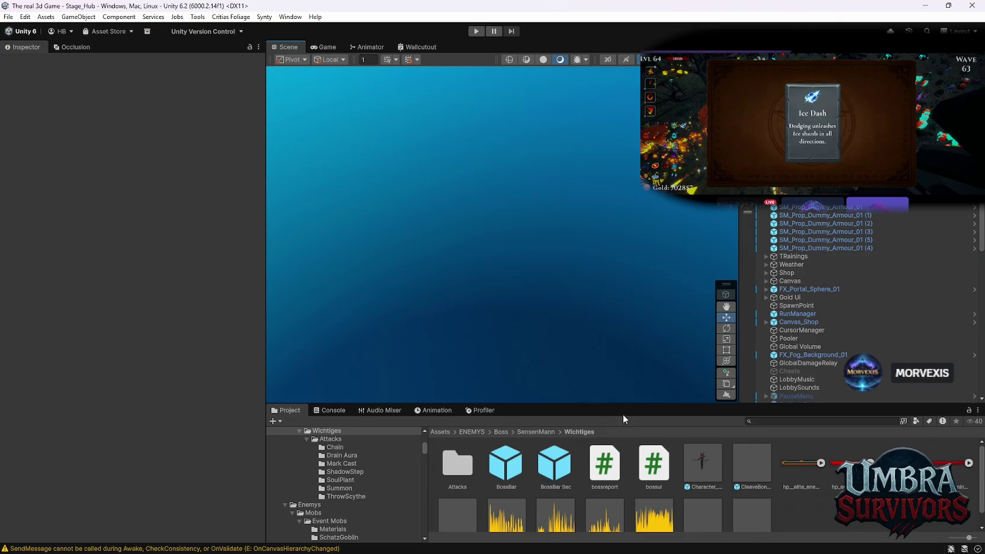
- Open Stage_Forest from recent scenes, then expand and select ChestUI in the Hierarchy
left_click_drag(693, 405, 693, 353)
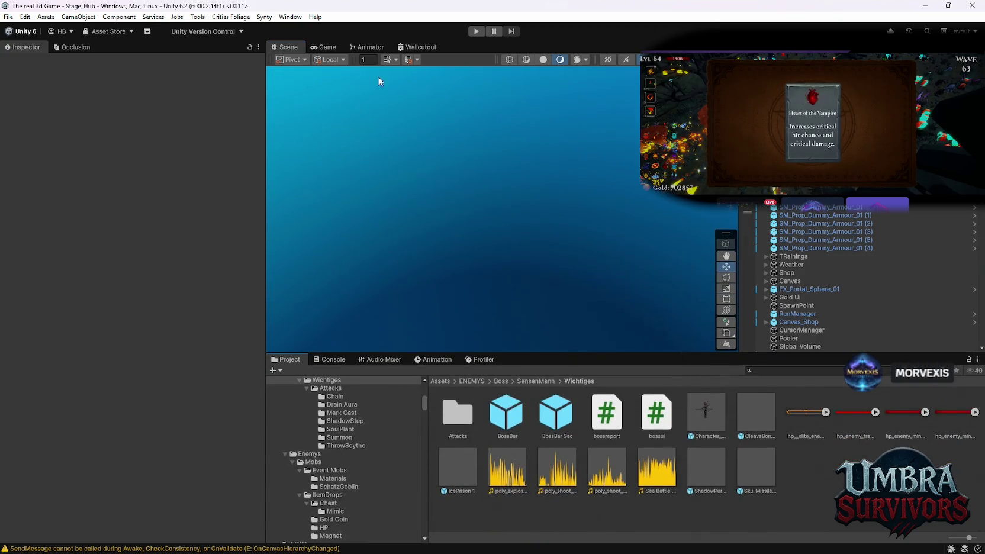
left_click(8, 18)
mouse_move(88, 48)
left_click(219, 63)
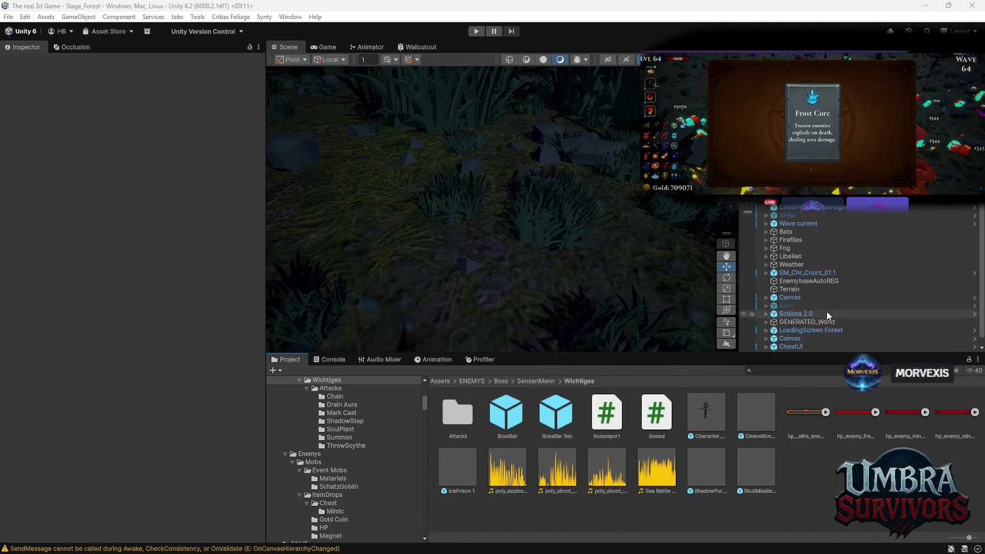
left_click(766, 346)
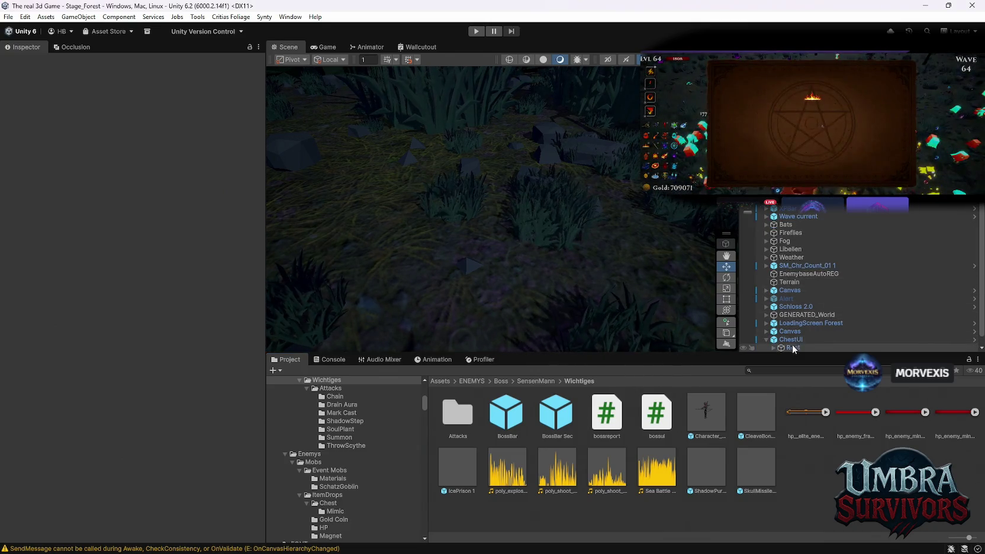
left_click(792, 330)
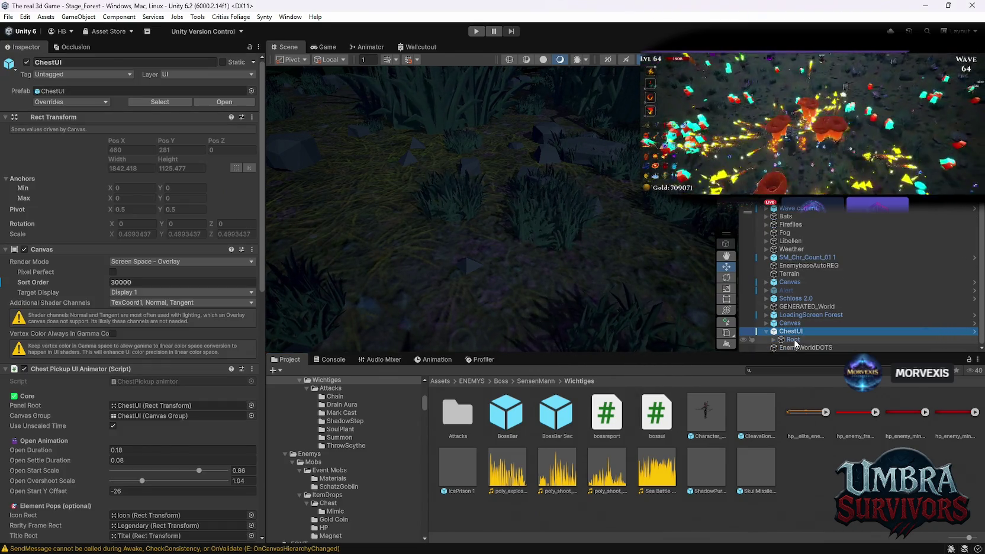
- Scroll through ChestUI's Chest Pickup UI Animator settings in the Inspector
scroll(162, 415, "down", 3)
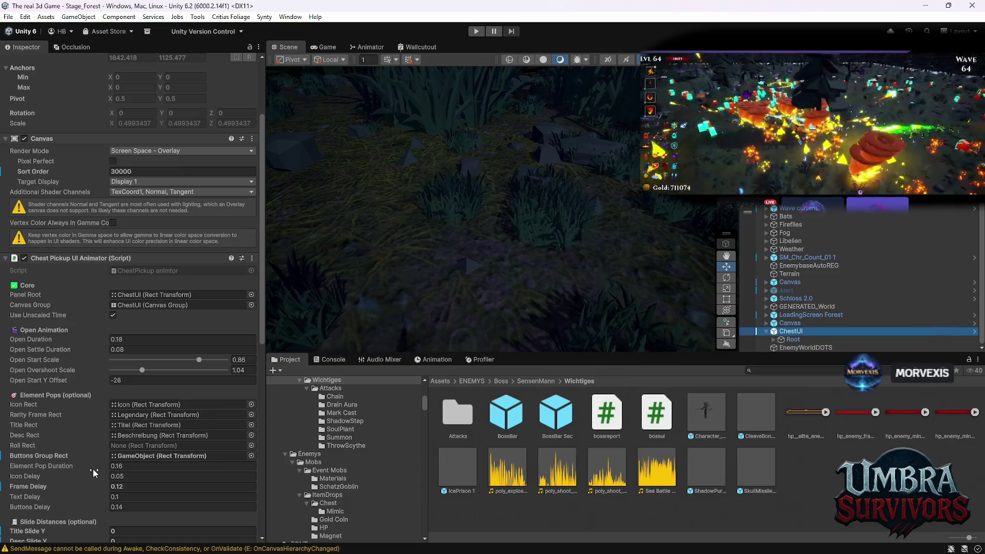
scroll(93, 471, "down", 8)
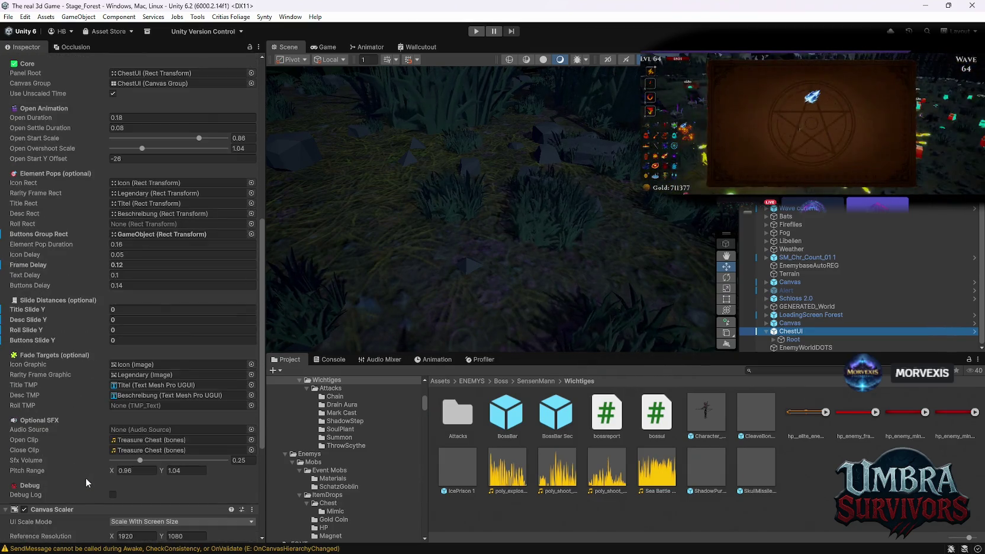
scroll(85, 478, "down", 3)
scroll(85, 477, "down", 1)
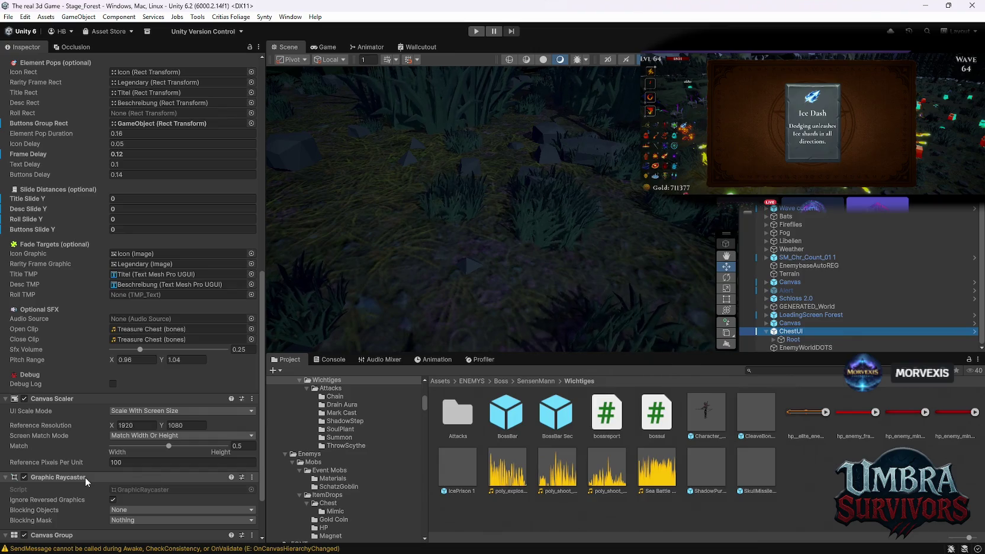
scroll(84, 476, "up", 1)
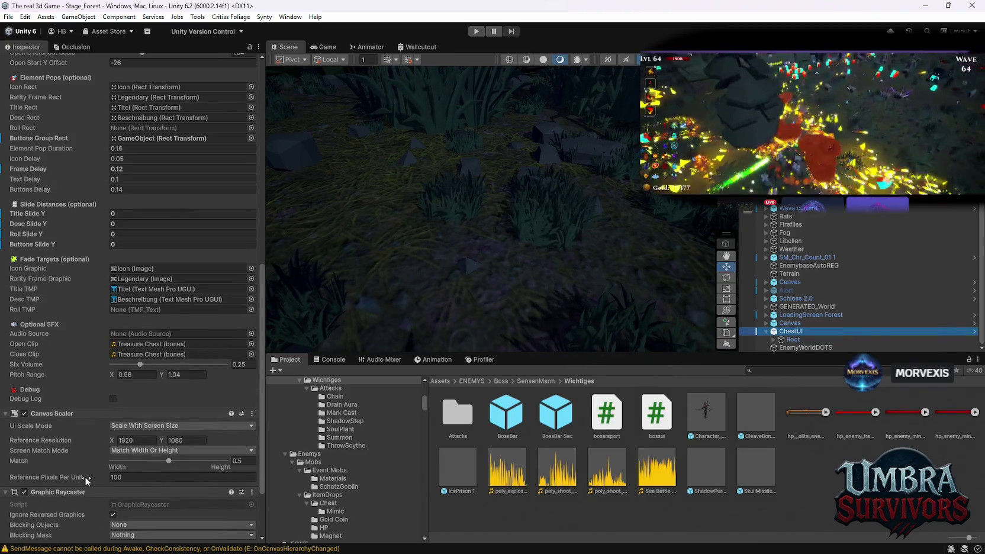
scroll(86, 479, "up", 7)
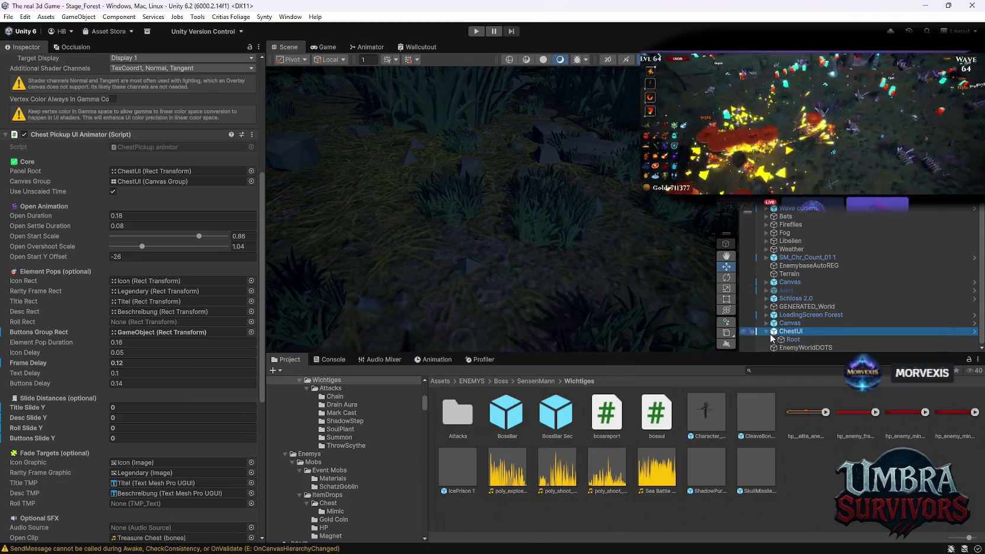
- Frame ChestUI in the scene, switch to the Move tool, expand Root, and select the Open Start Y Offset field
key("f")
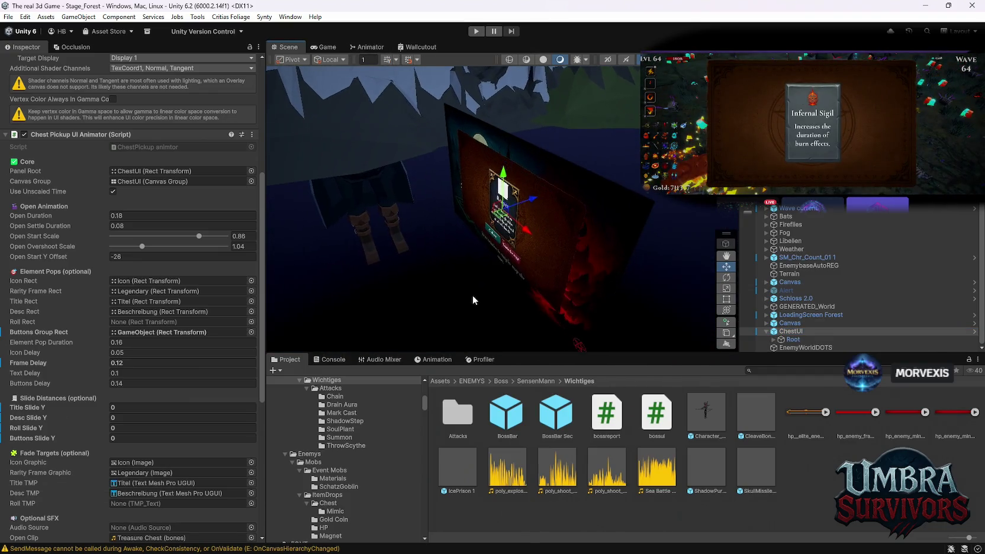
scroll(511, 213, "up", 5)
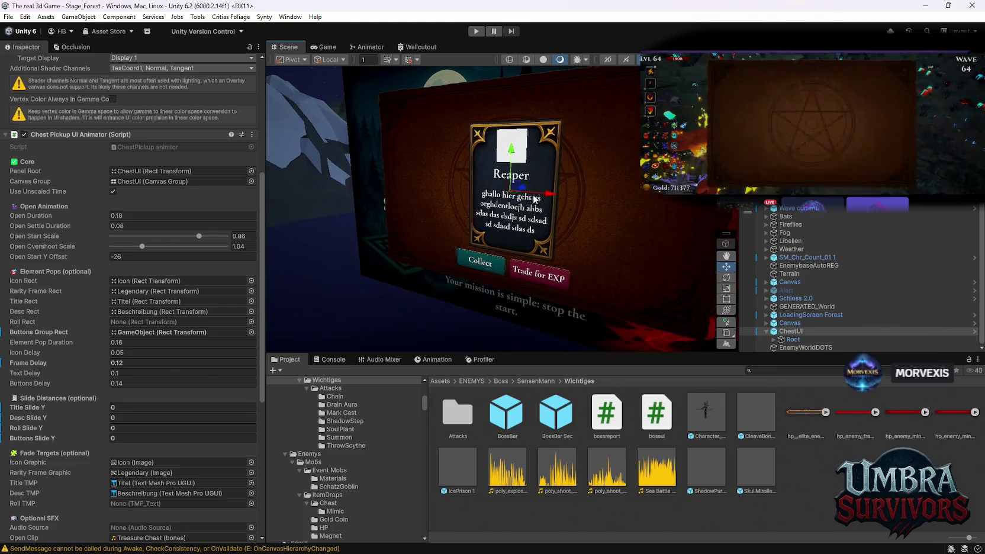
key("w")
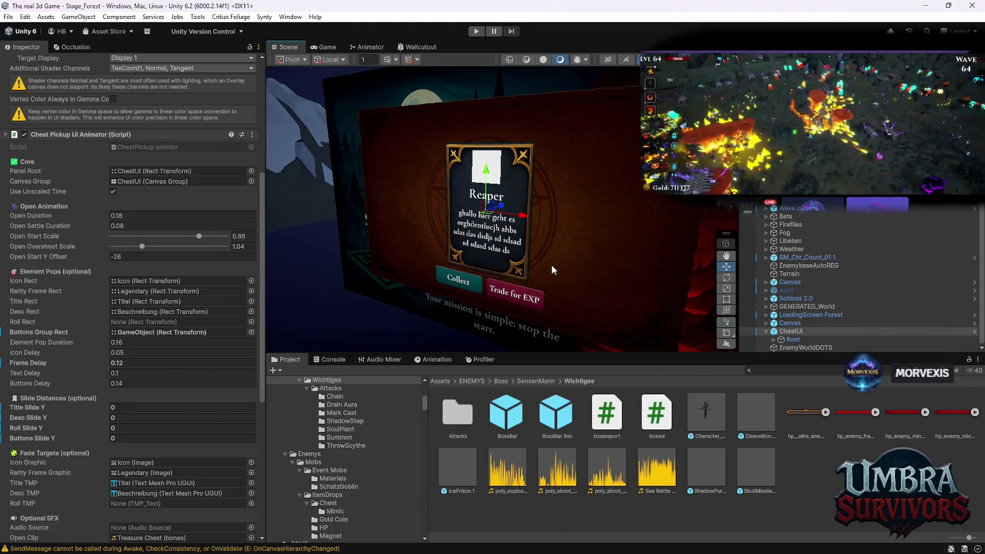
left_click(774, 340)
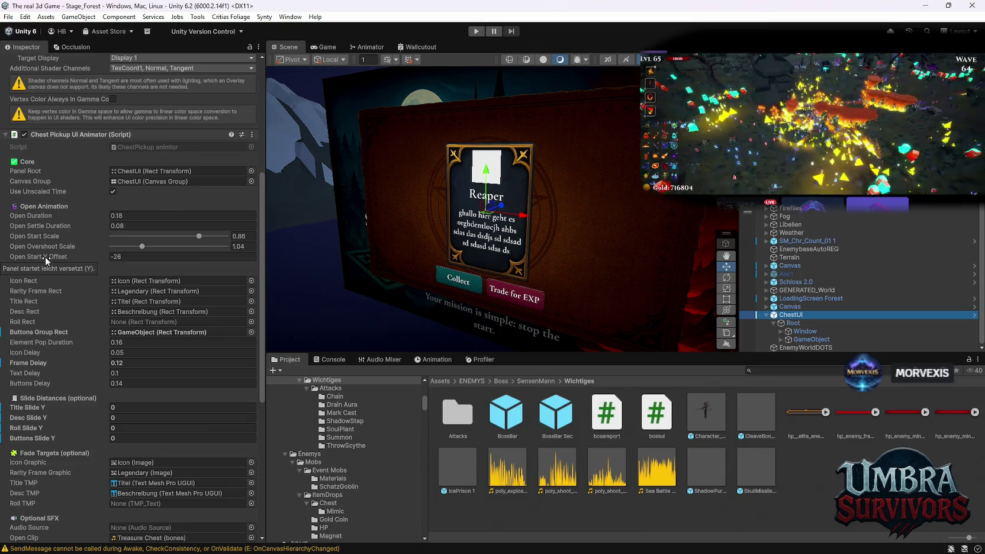
left_click(142, 257)
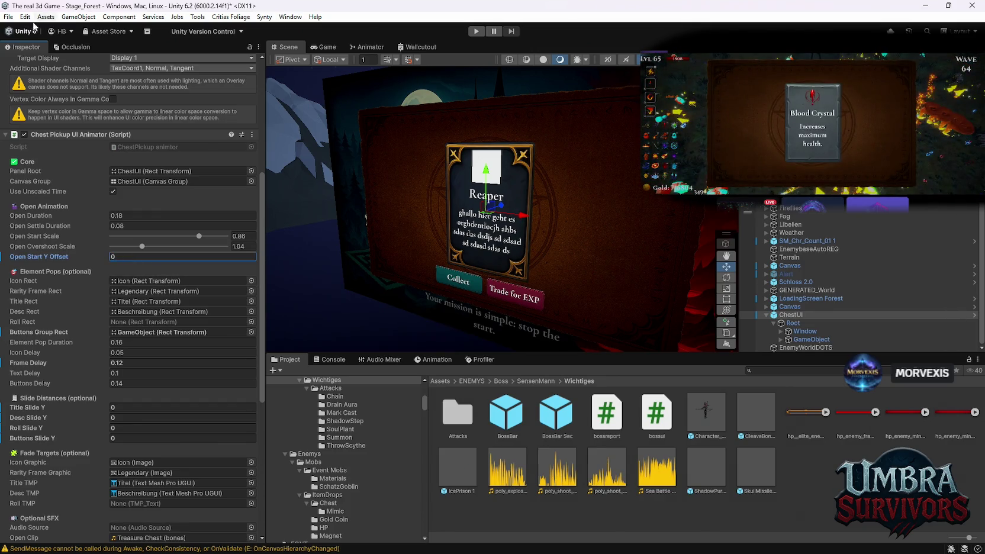
- Save the project with File > Save Project
left_click(9, 17)
left_click(7, 17)
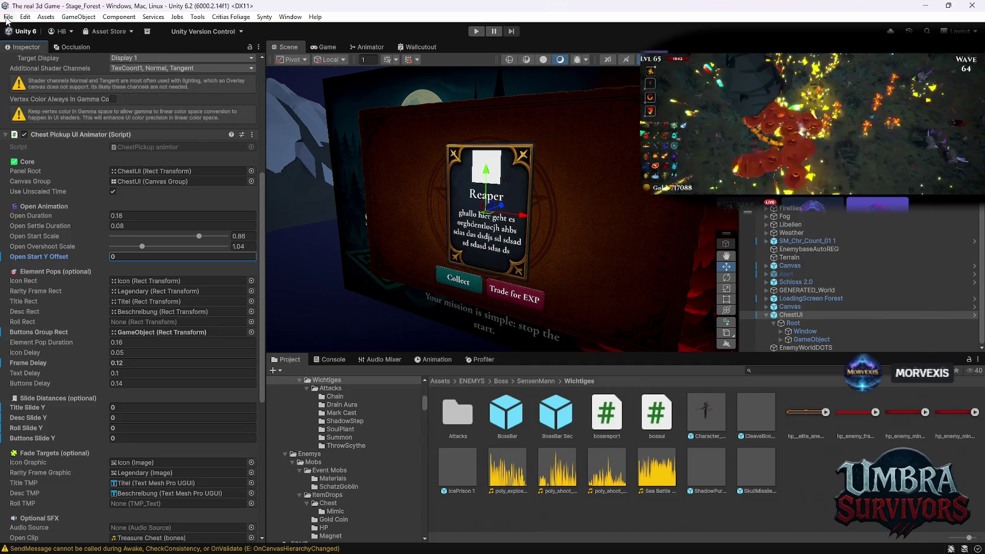
left_click(8, 17)
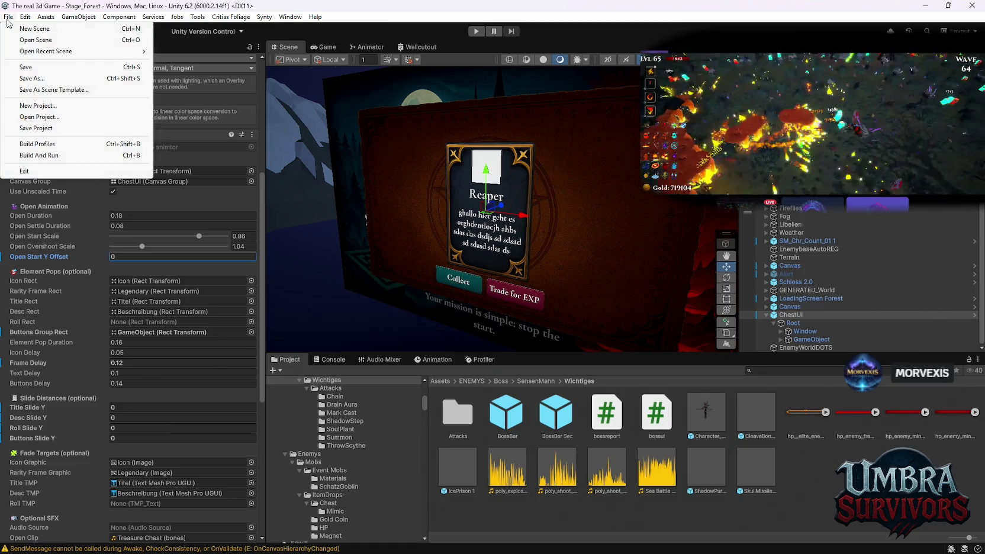
left_click(33, 129)
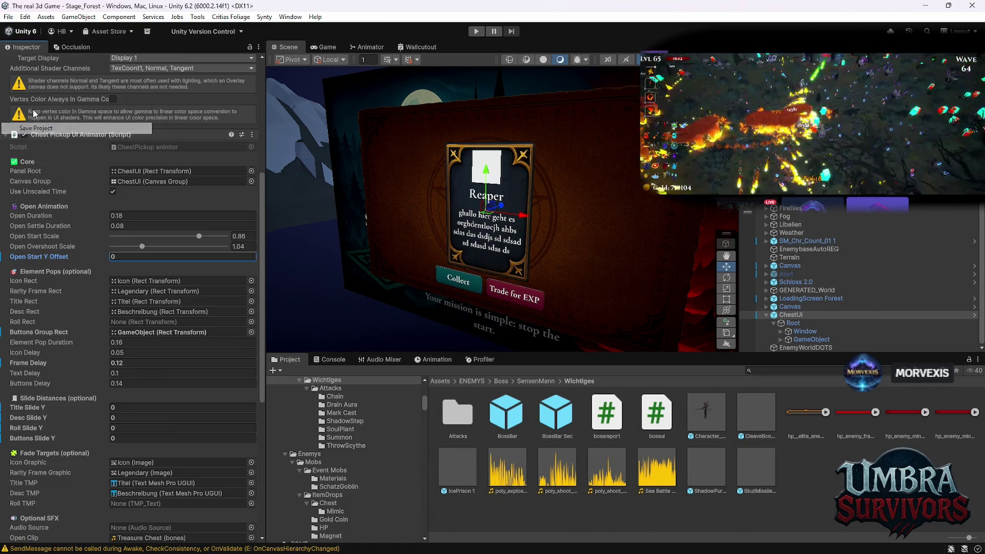
- Load the Stage_Hub scene from Open Recent Scene
left_click(8, 17)
mouse_move(52, 52)
left_click(219, 63)
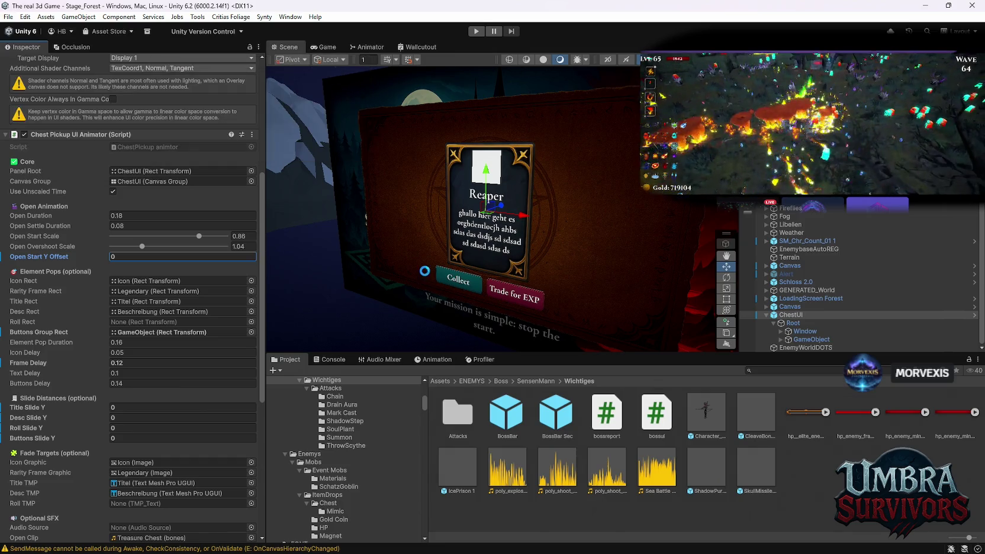
- Enter Play mode on Stage_Hub and focus the Game view to control the goblin
left_click(477, 30)
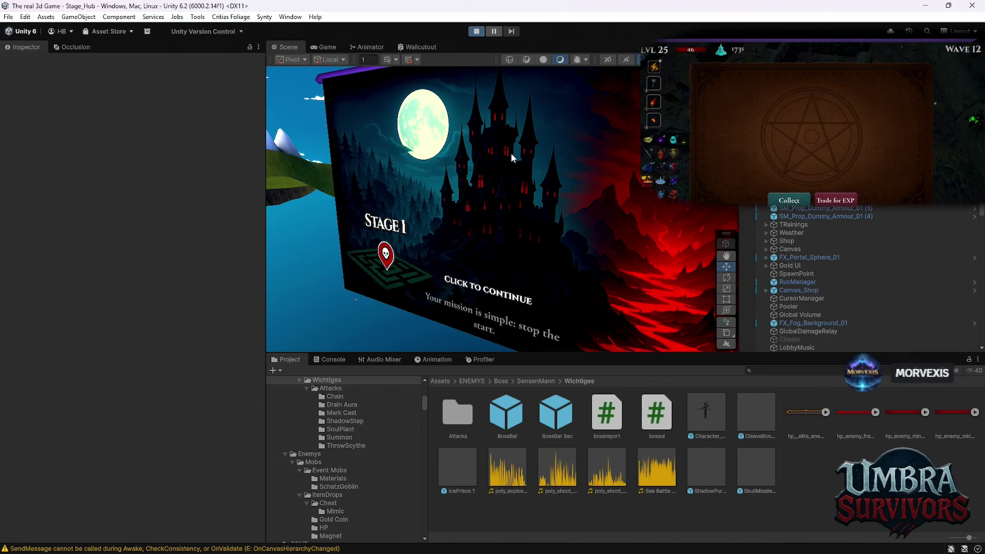
key("ctrl+2")
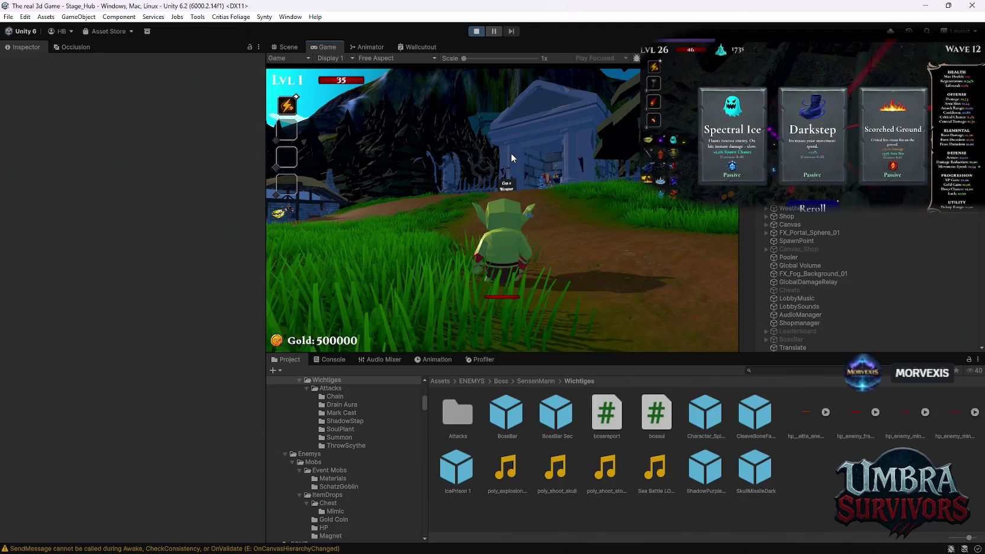
left_click(478, 197)
- Walk the goblin into the weapon shrine, view the Skins page, then close the book
key("w")
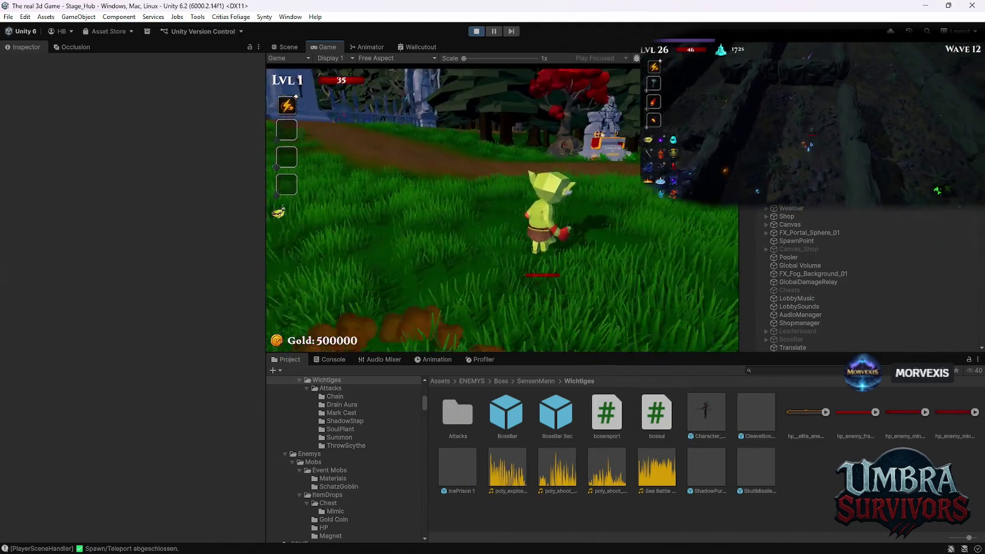
key("s")
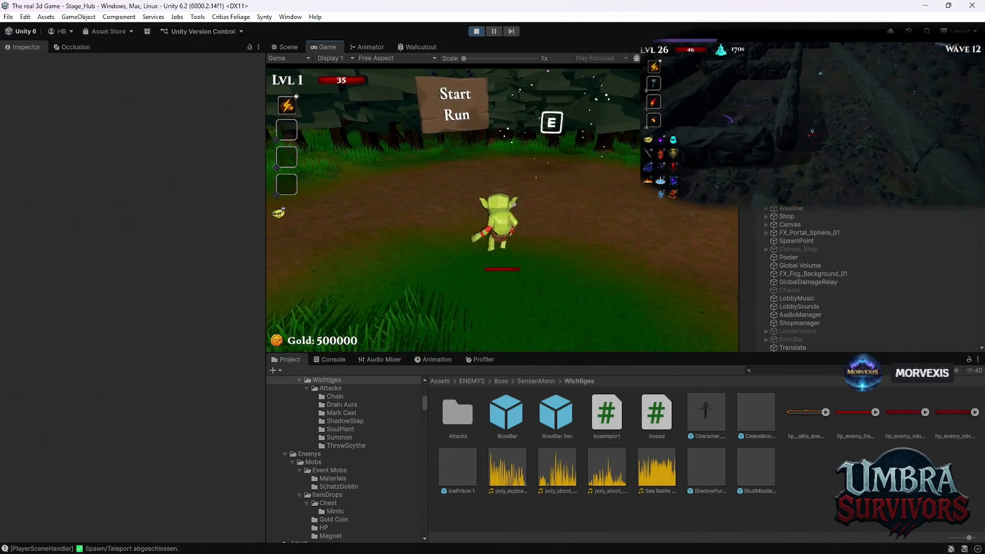
key("w")
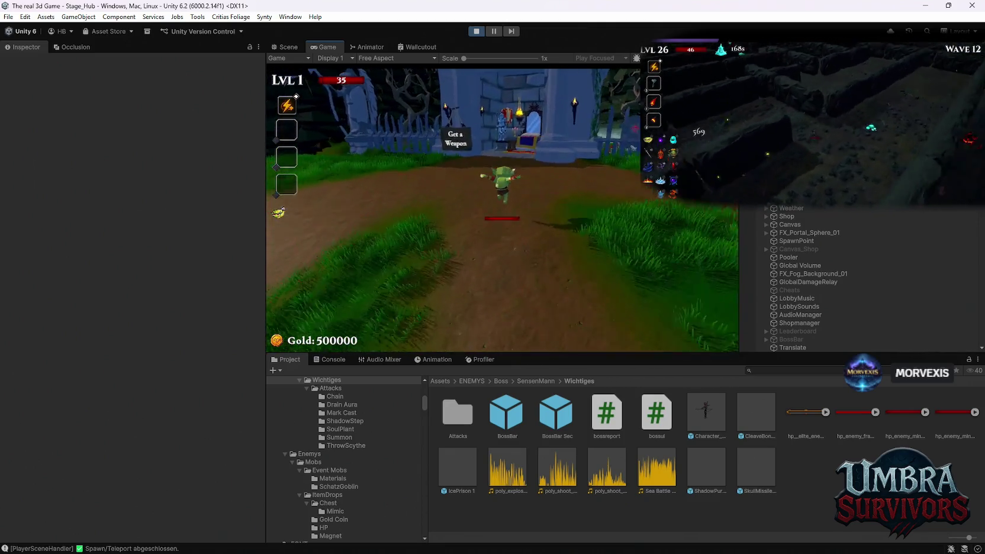
key("w")
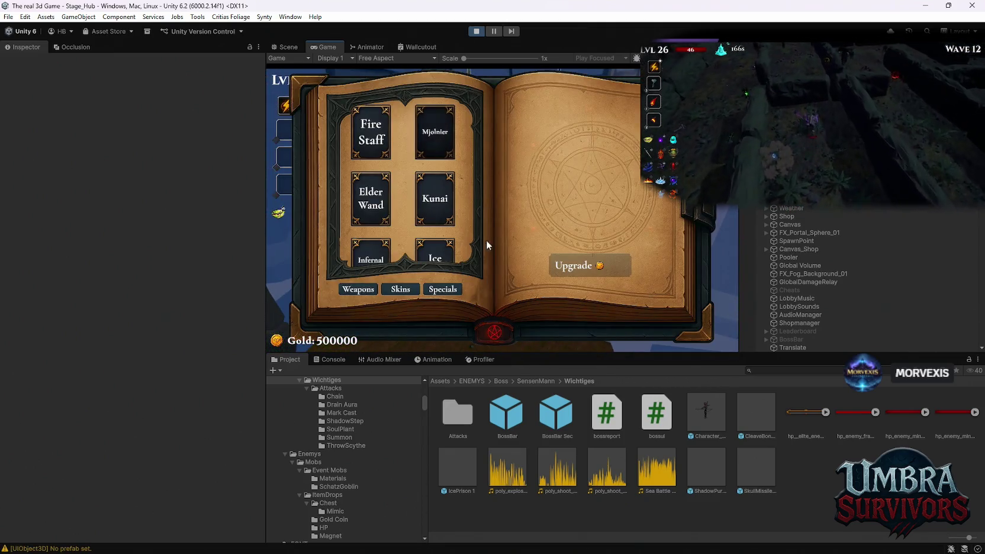
left_click(401, 289)
key("Escape")
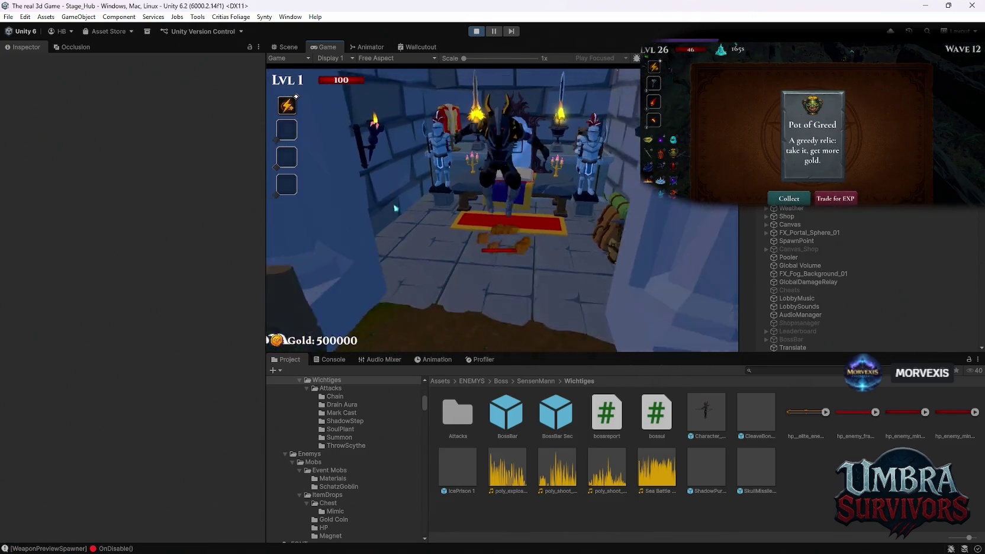
- Walk the character around, reopen the book, and browse its Weapons and Skins pages
key("s")
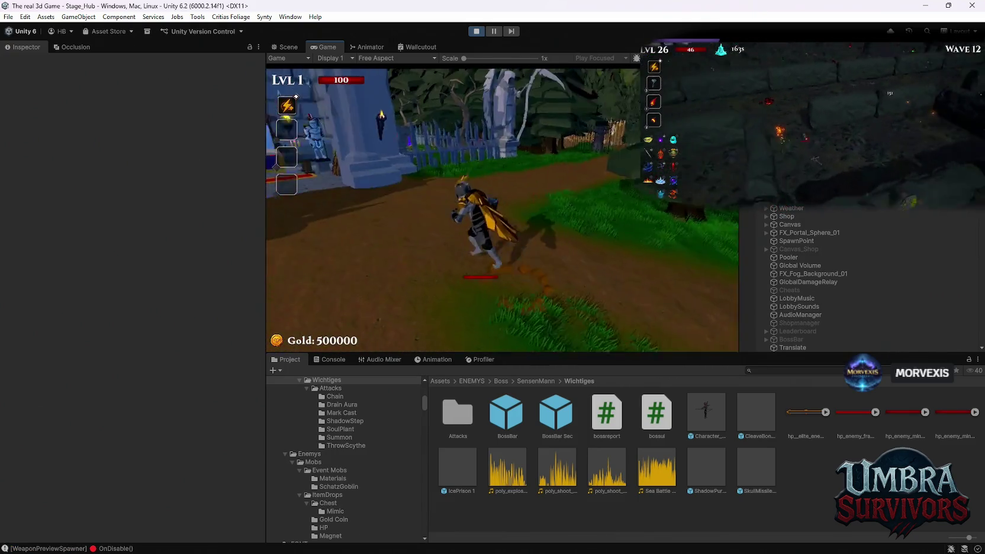
key("w")
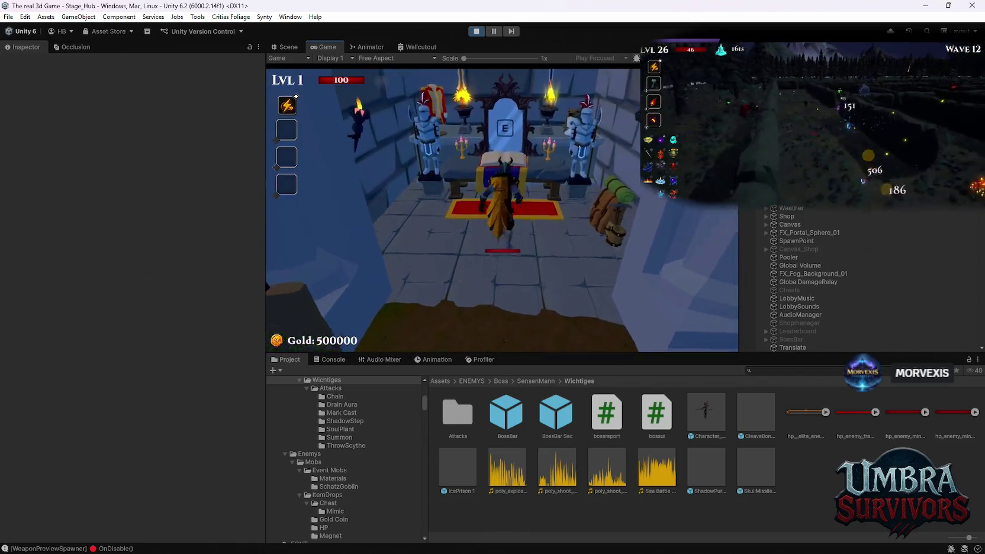
key("s")
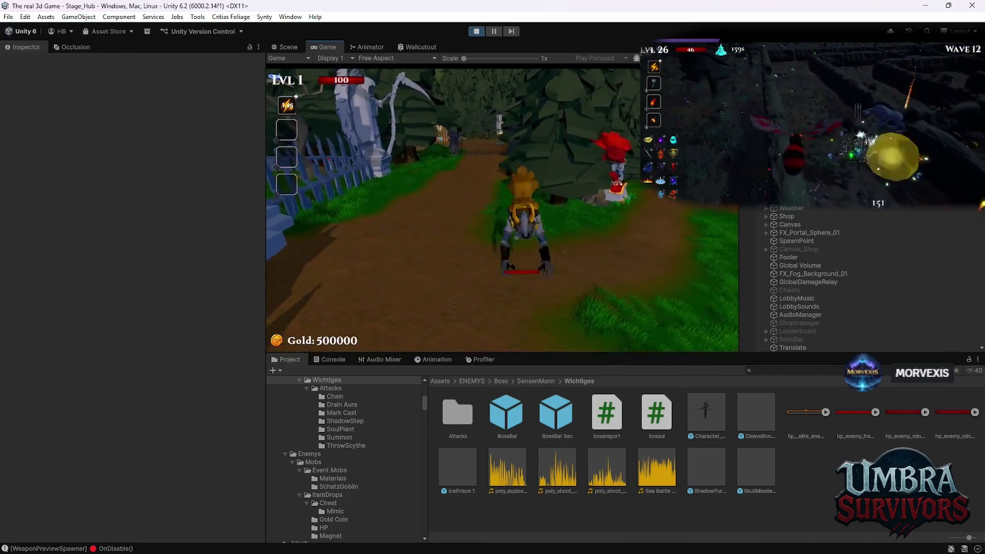
key("w")
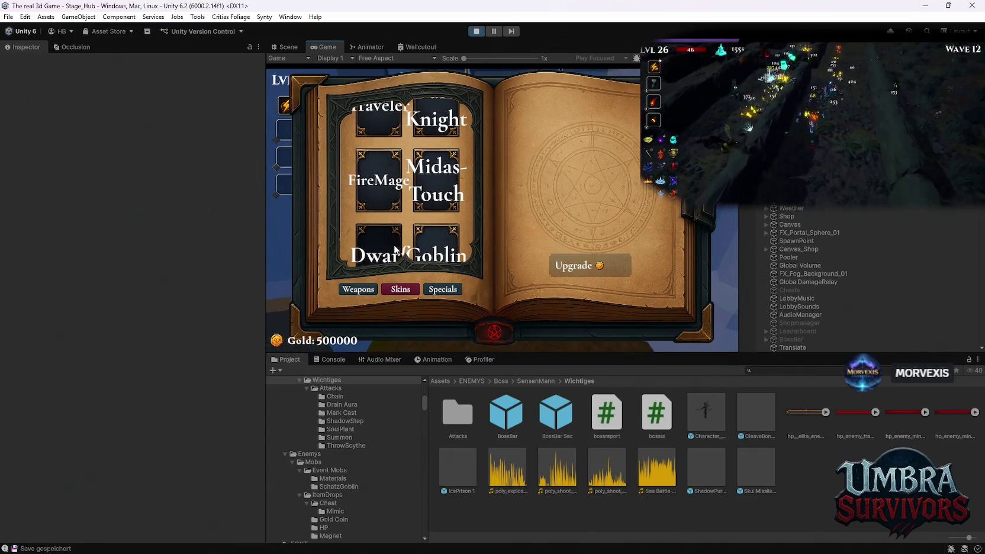
left_click(357, 290)
left_click(408, 290)
scroll(398, 232, "down", 1)
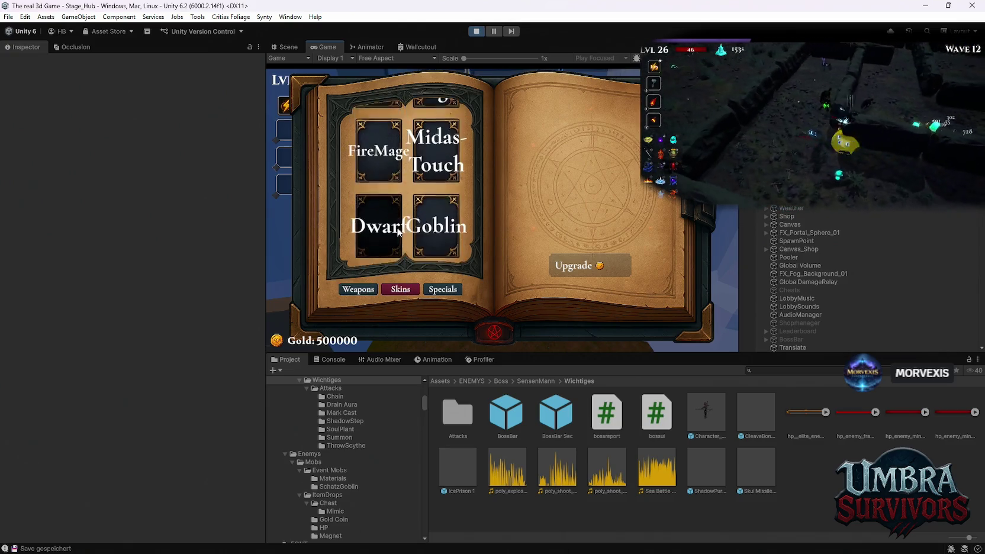
- Close the book, walk into the Start Run portal, and pick the Dark Orb card
key("s")
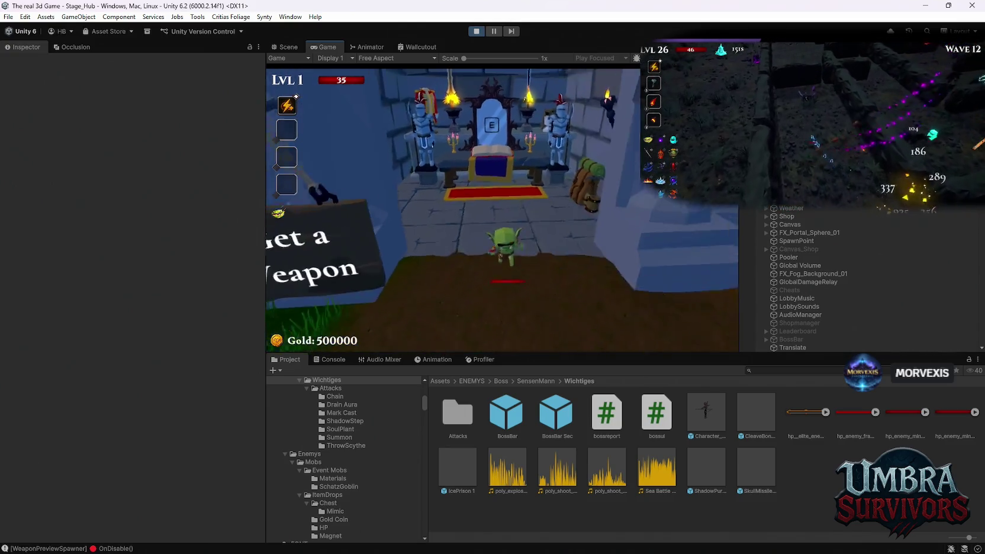
key("w")
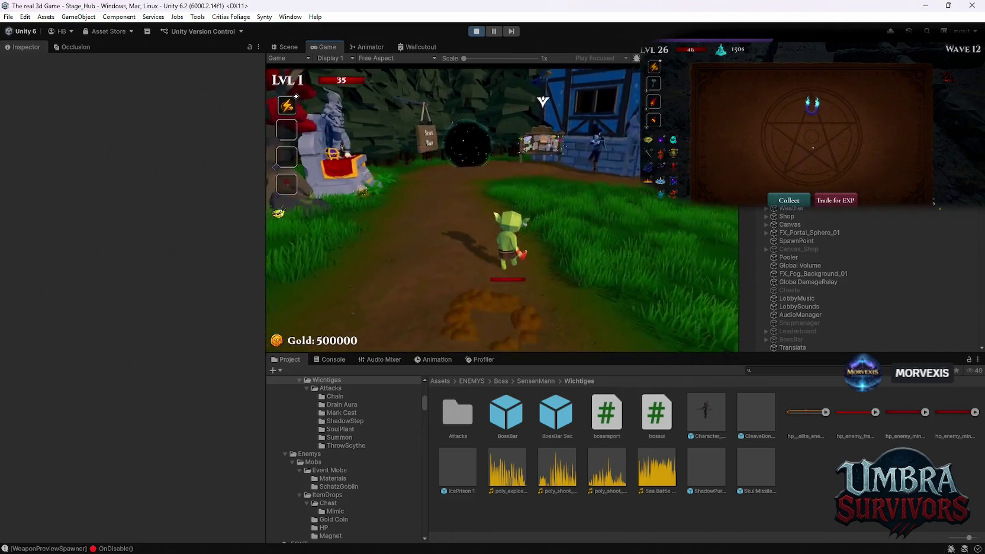
key("w")
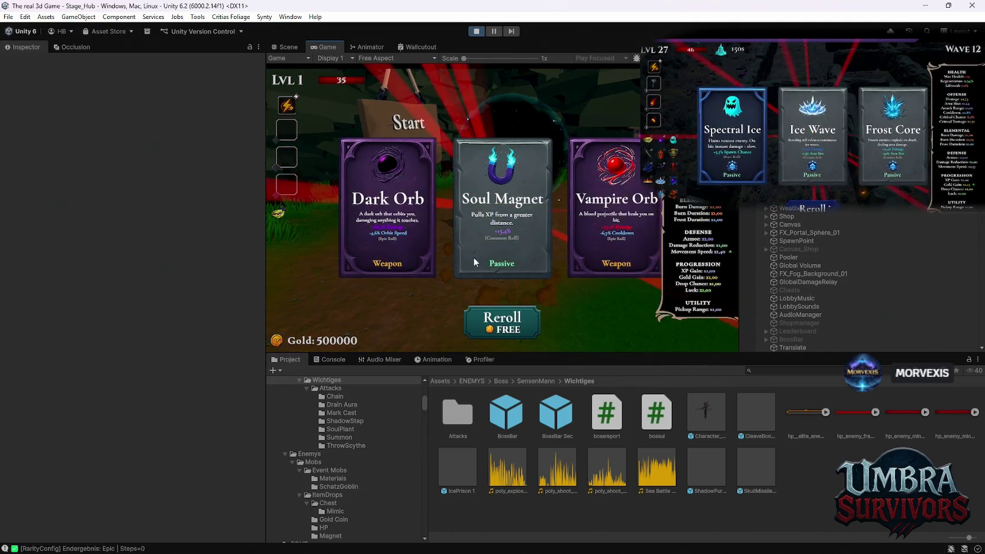
left_click(392, 225)
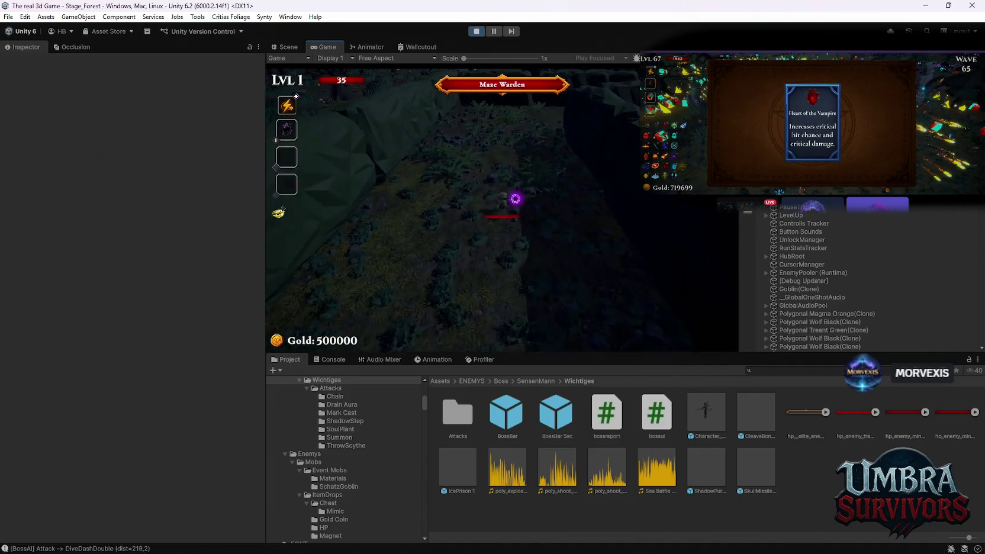
- Pause the run and search 'chest' to open the ItemDrops/Chest folder in the Project window
key("Escape")
left_click(781, 370)
type("chest")
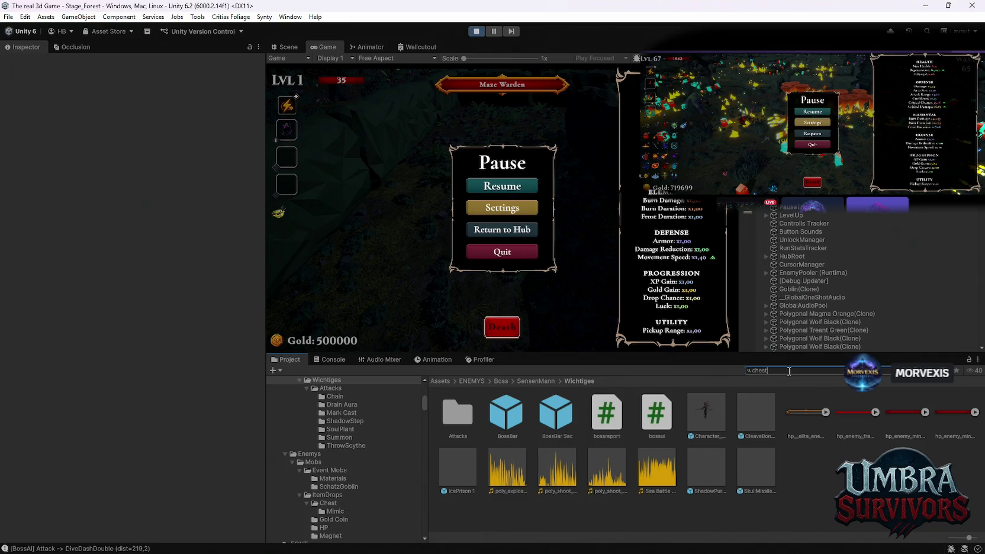
double_click(504, 412)
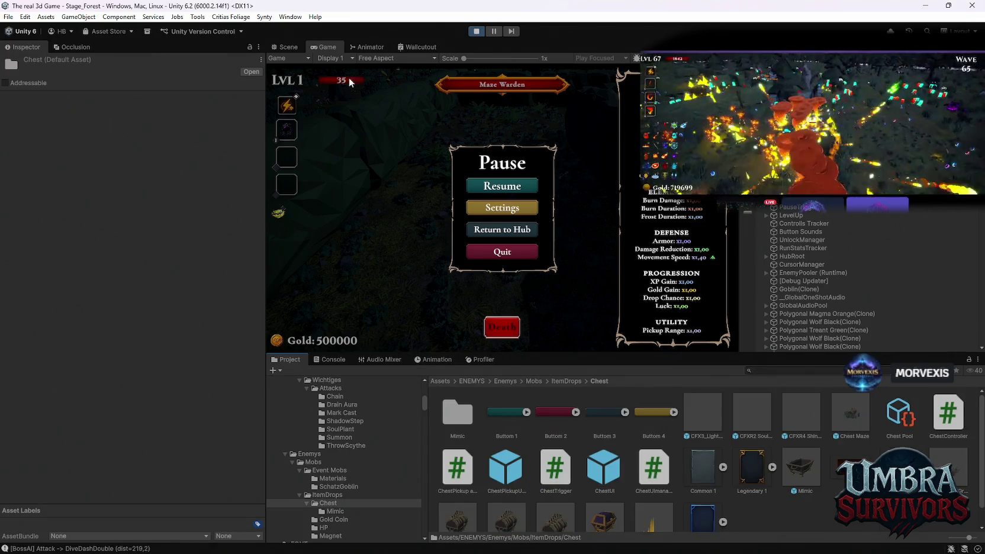
left_click(273, 49)
- Frame the Player in the Scene view and select the SM_Prop_Chest_03(Clone)
scroll(805, 189, "up", 1)
double_click(799, 190)
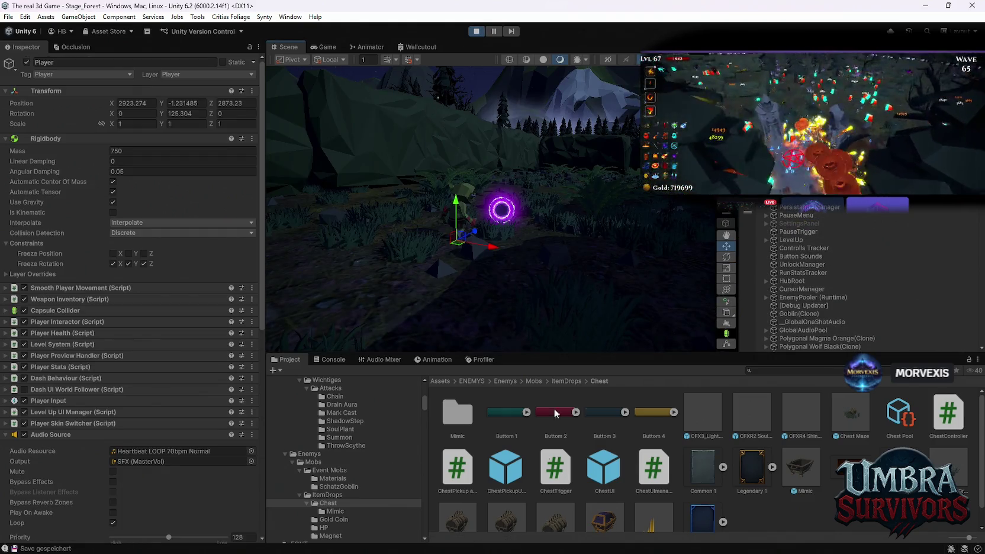
scroll(471, 488, "down", 1)
left_click(578, 136)
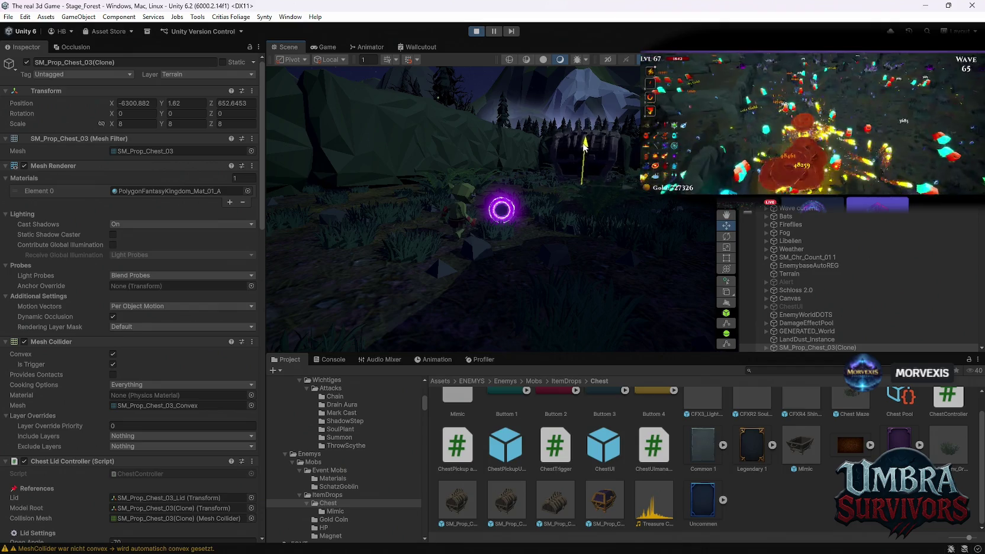
- Return to the Game view, resume, and collect the Fire Cobra and chest rewards
left_click(328, 47)
left_click(505, 187)
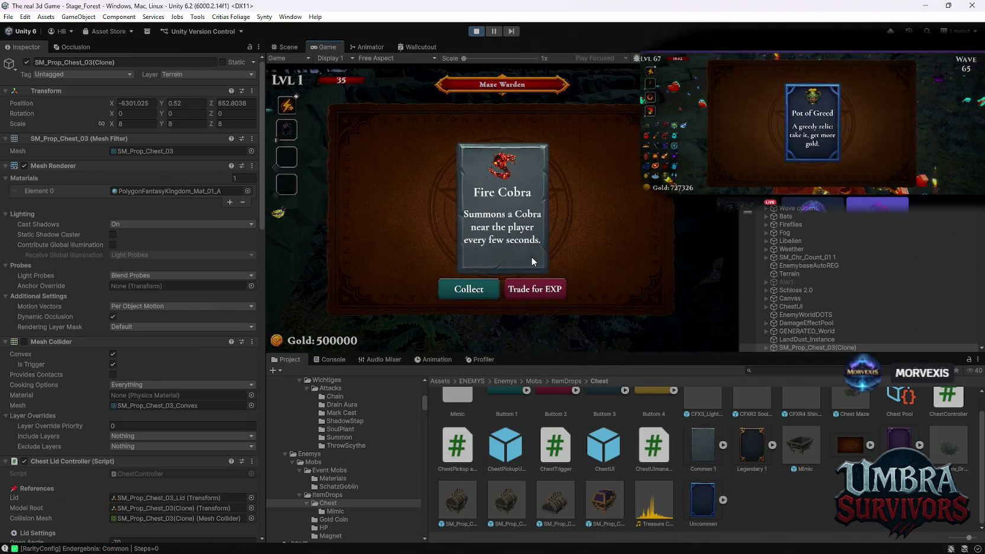
left_click(531, 256)
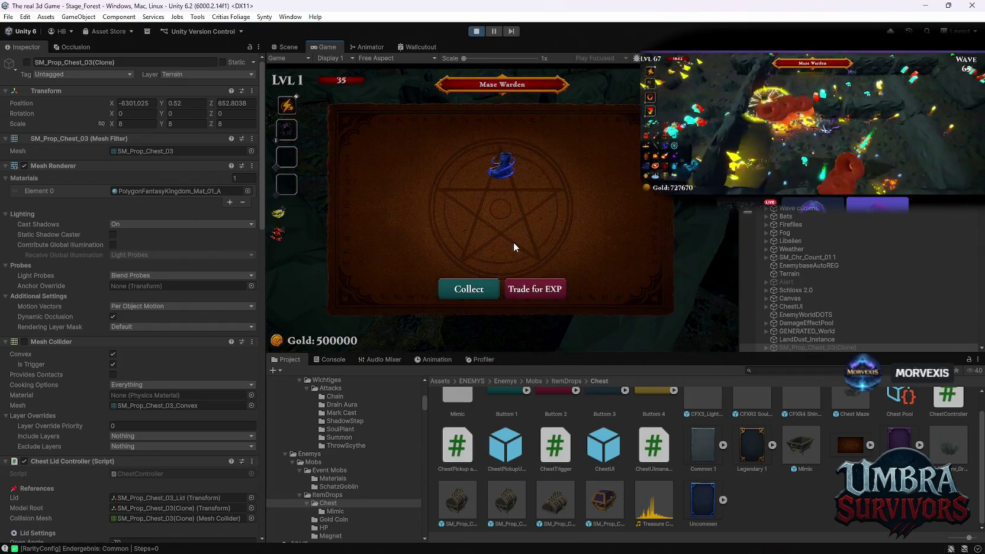
left_click(469, 293)
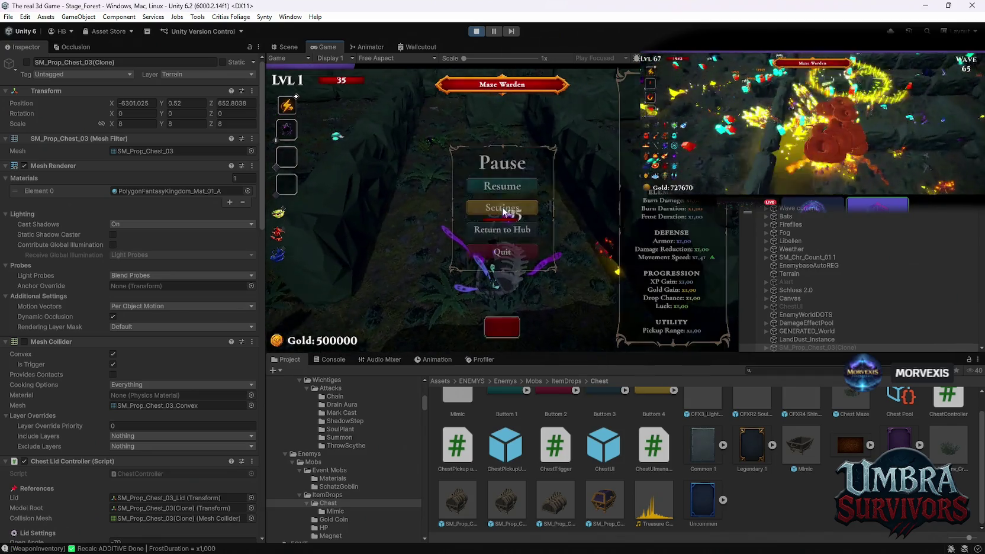
- Pause the game again and stop Play mode
key("Escape")
left_click(475, 32)
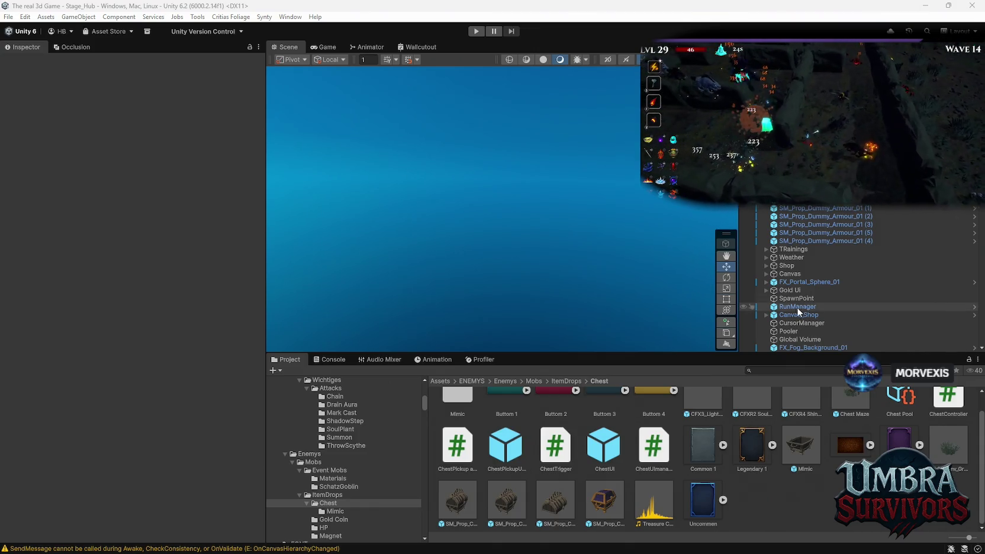
- Search the Project window for 'stat', open the Stat Fenster folder, and select PlayerStats
left_click(816, 371)
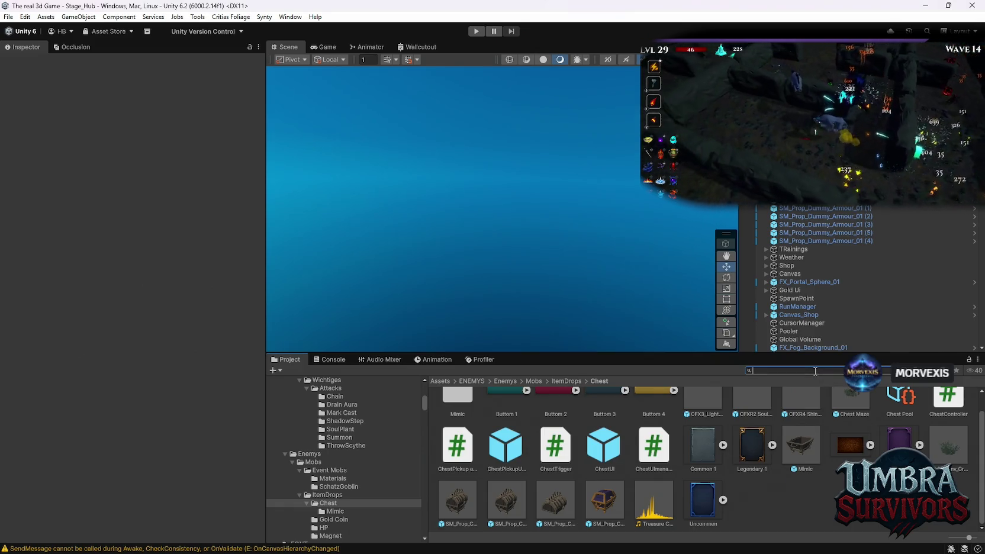
type("player")
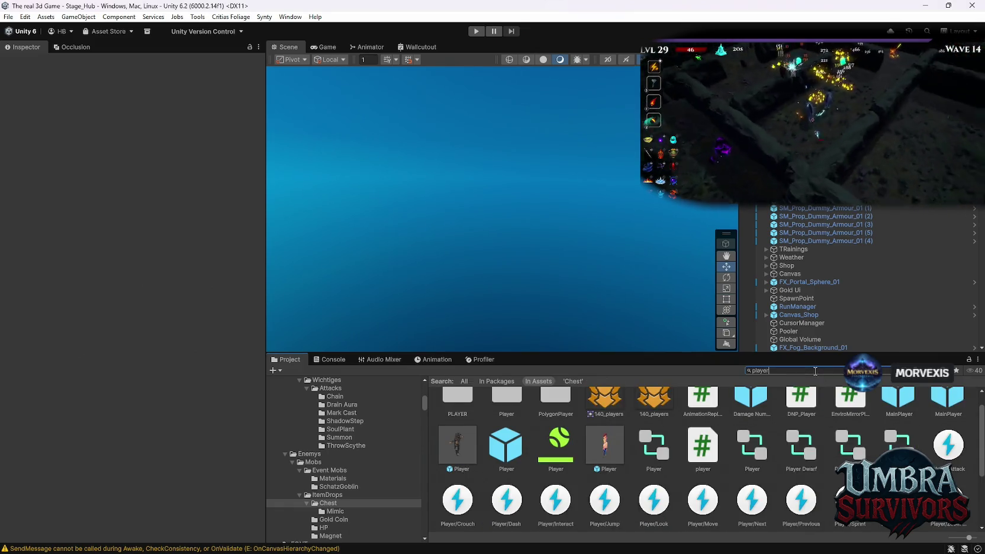
type("s")
key("BackSpace")
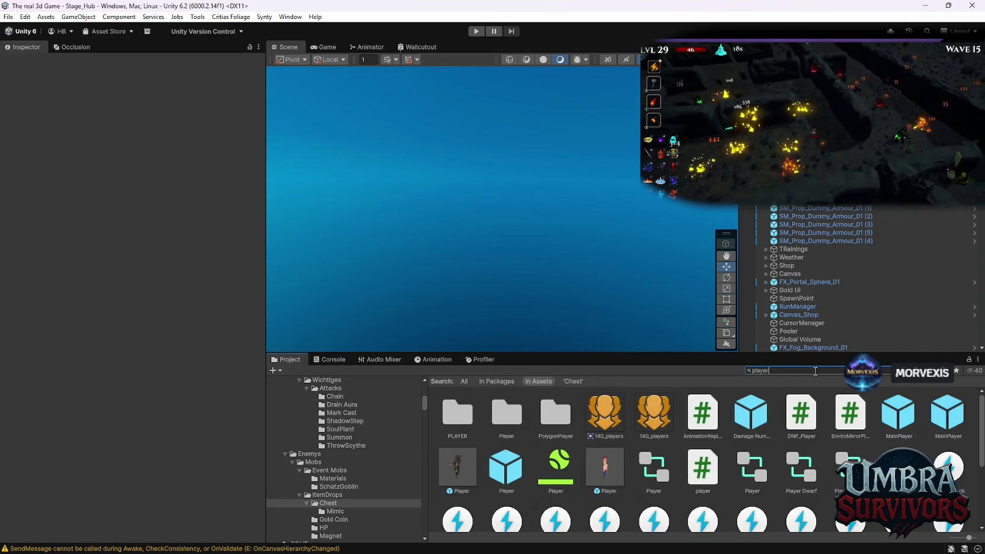
key("BackSpace")
key("BackSpace")
key("BackSpace")
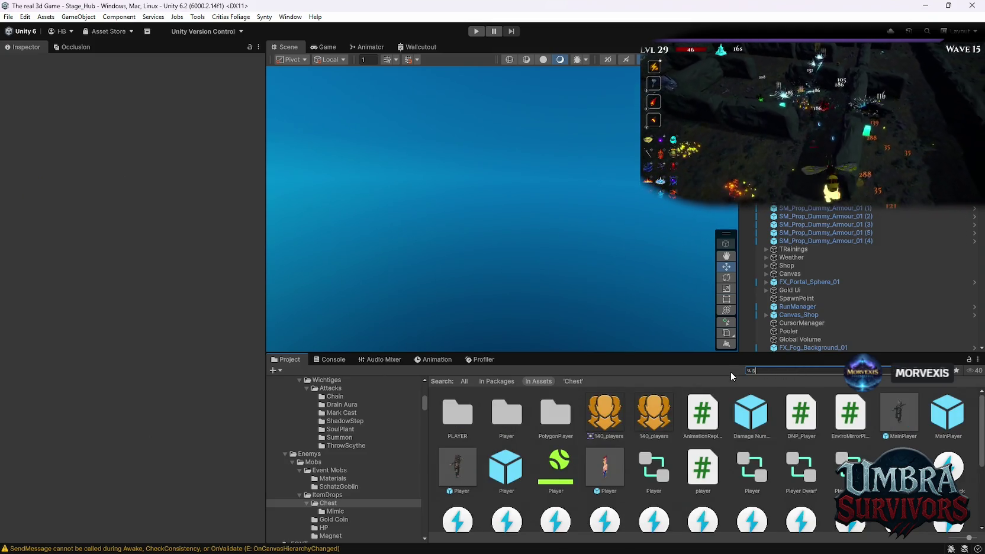
type("stat")
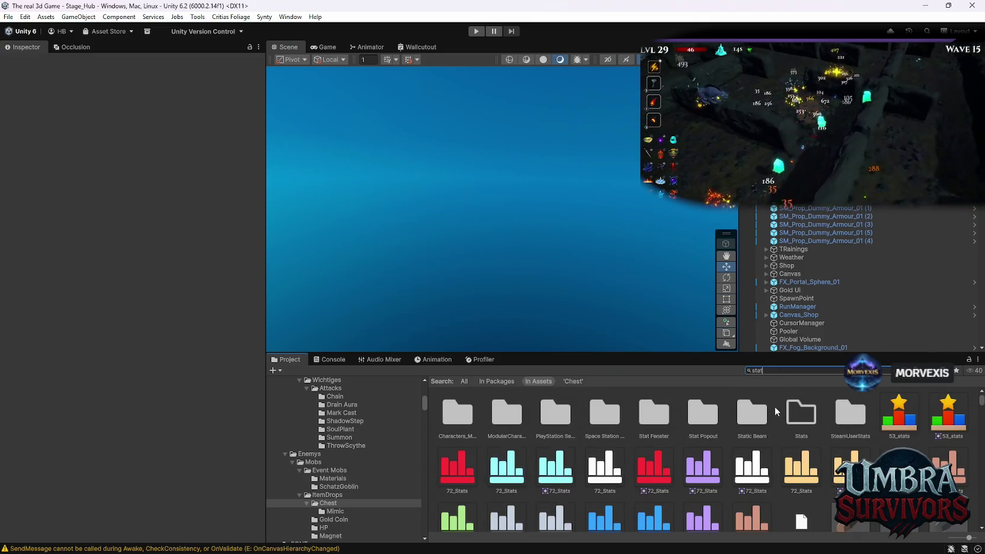
double_click(658, 417)
left_click(608, 423)
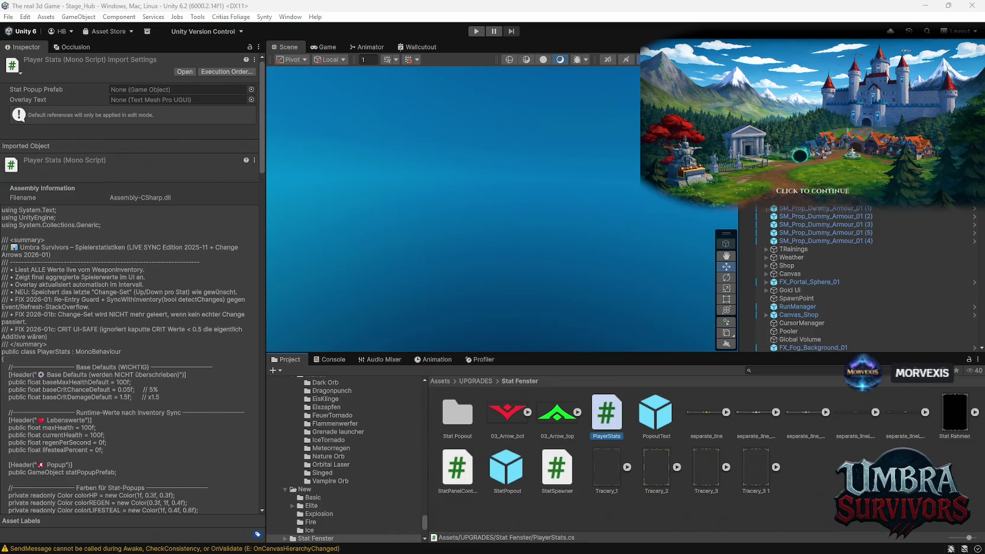
- Continue past the game's title splash screen in the Game view
left_click(837, 143)
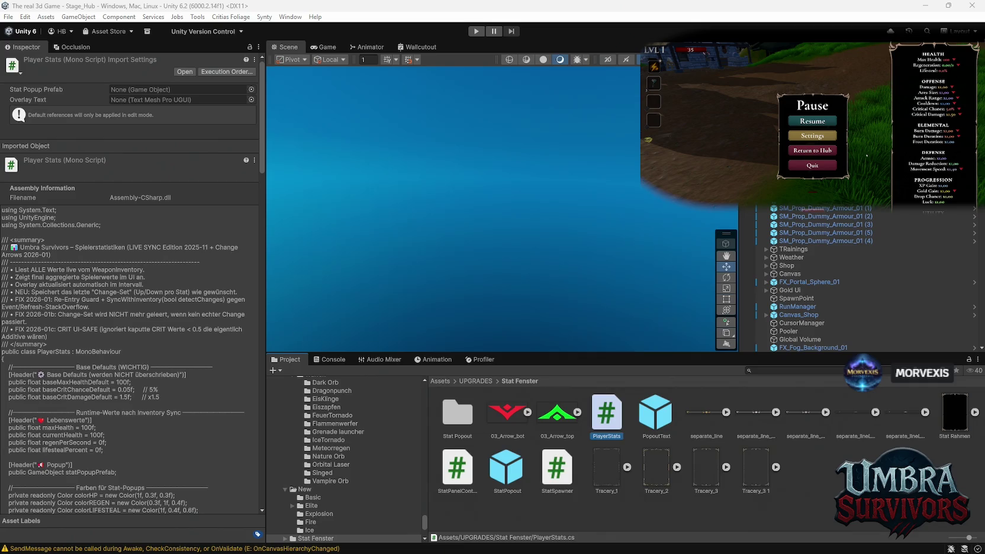
- Unpause the game and close the weapon book to return to the weapon room
key("Escape")
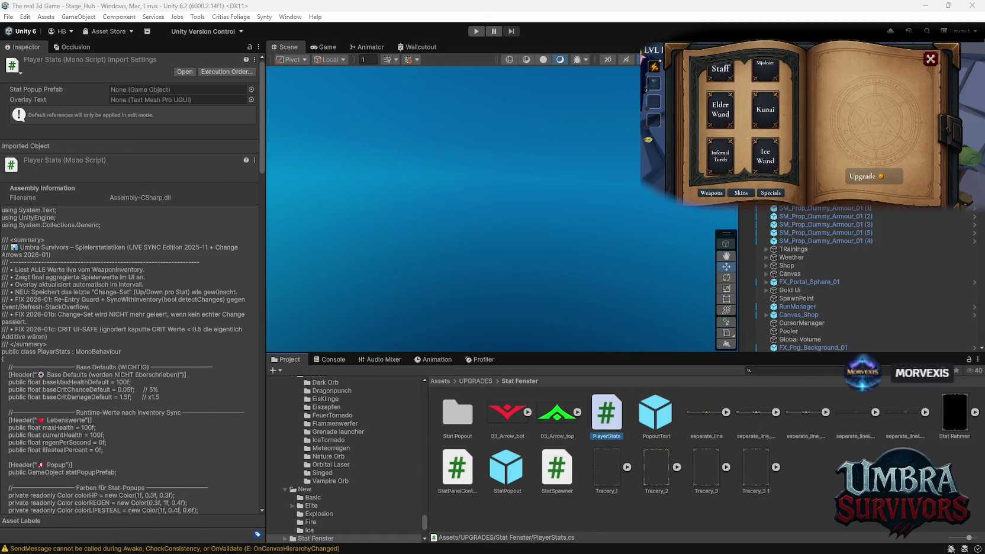
left_click(931, 58)
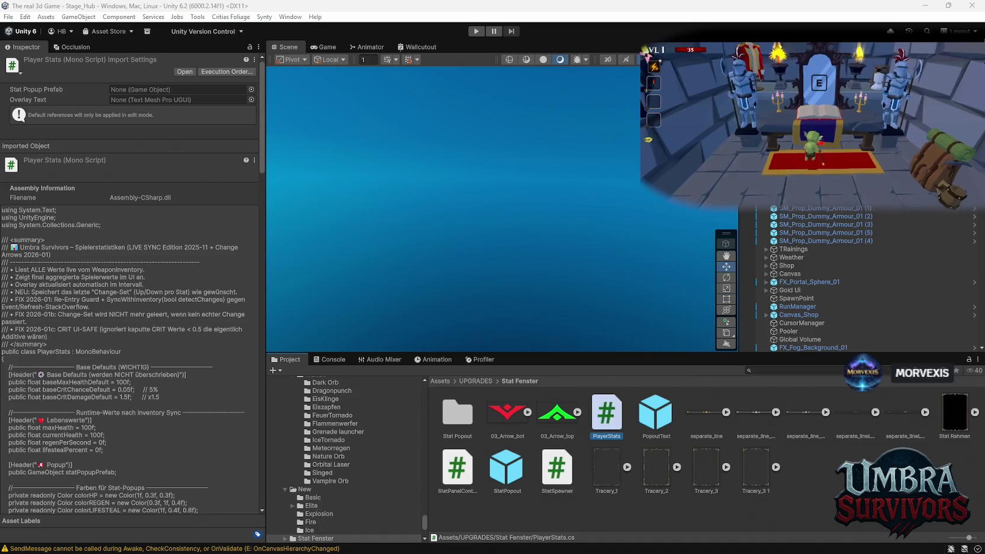
- Walk the goblin out of the weapon room to the Start Run portal and enter it
key("s")
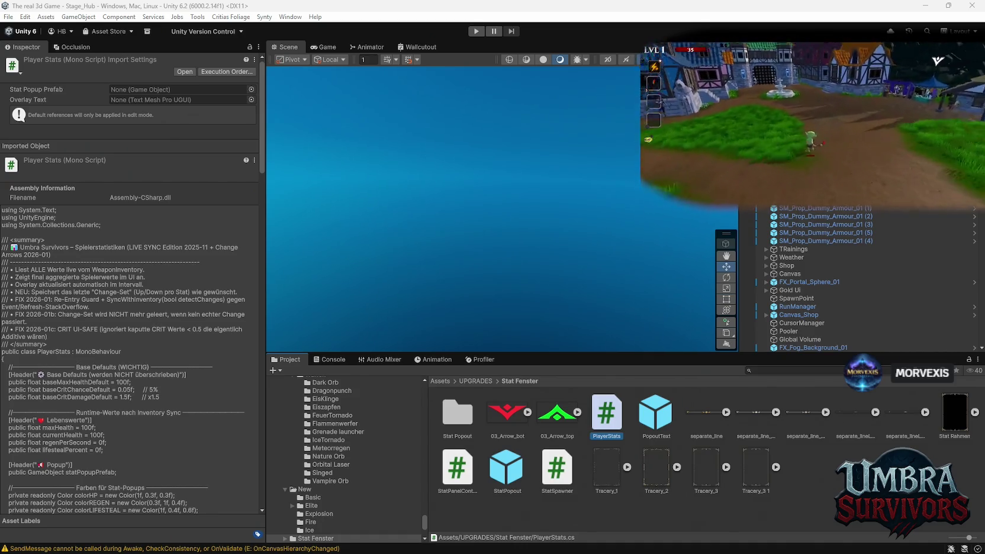
key("a")
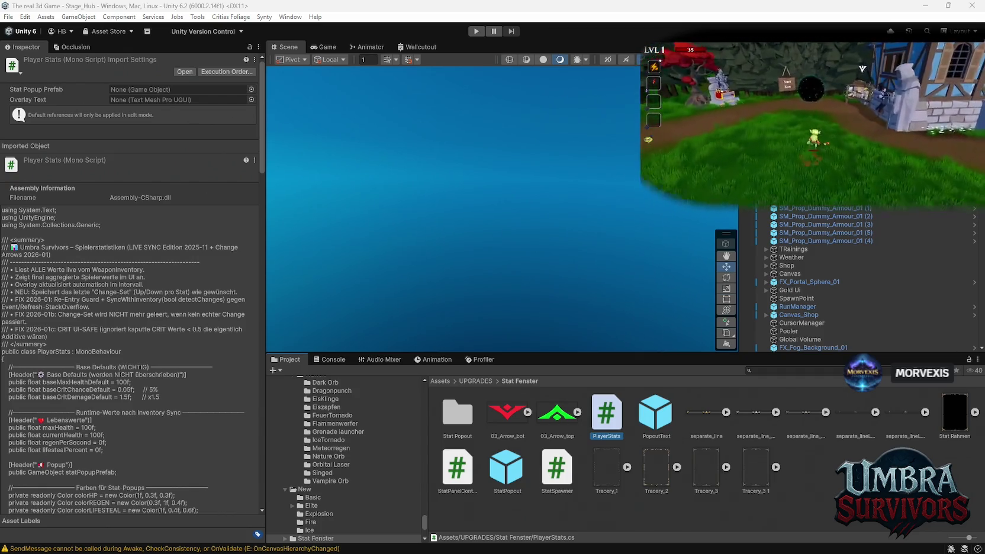
key("e")
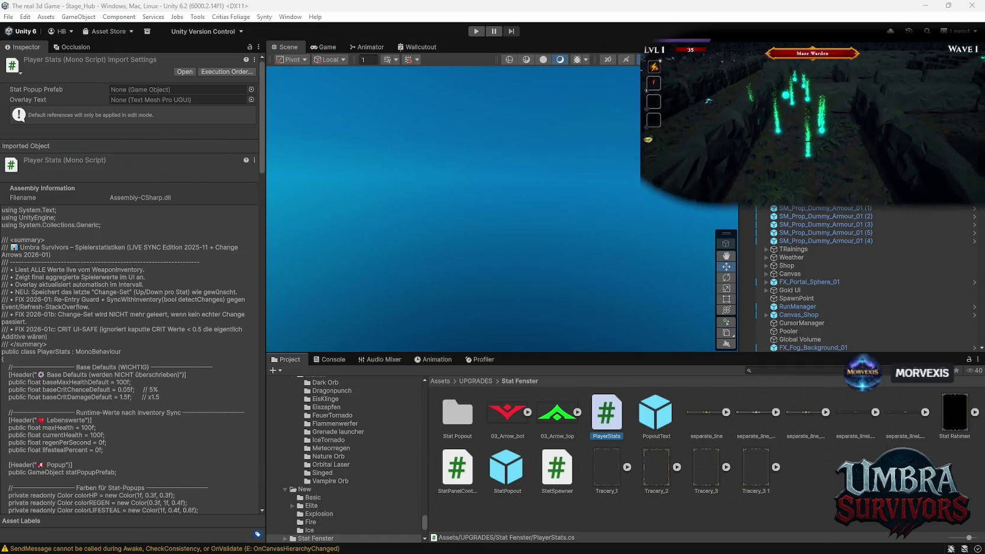
- Pause the run to show the stats and bring the Unity editor to the front
mouse_move(681, 548)
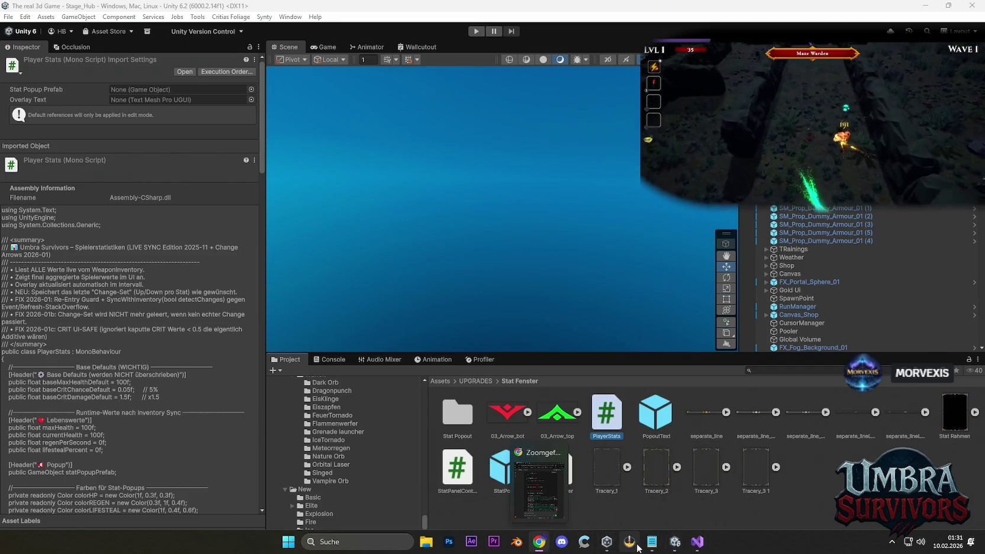
key("Escape")
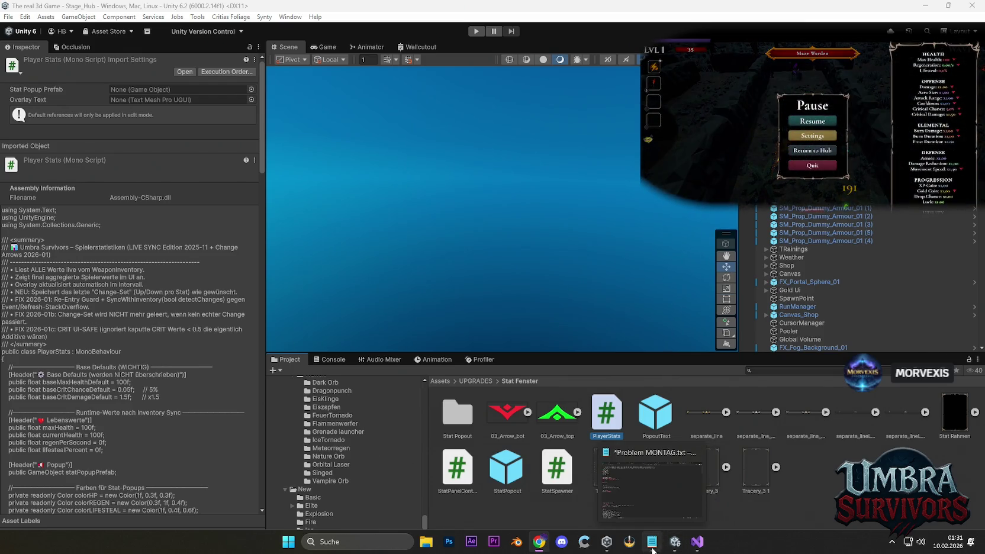
left_click(669, 547)
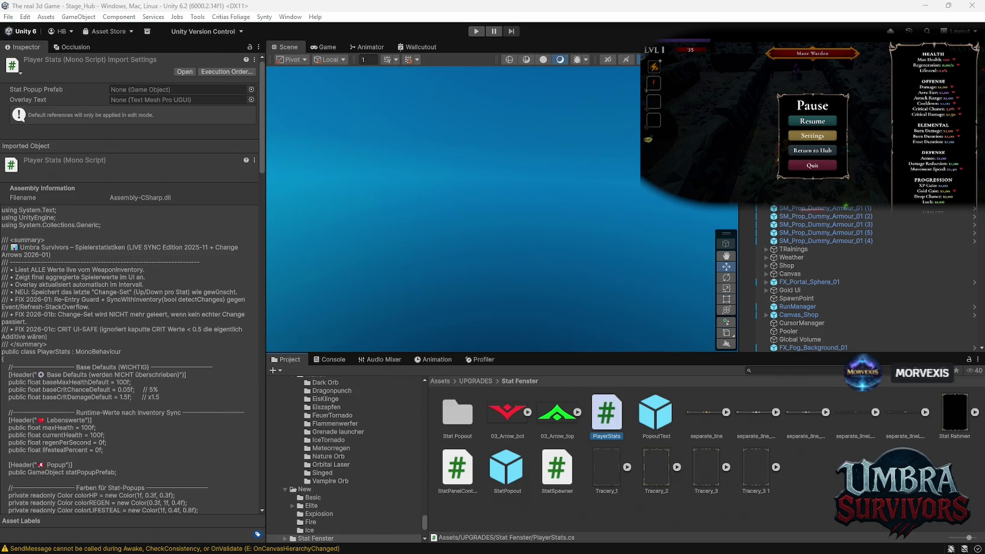
scroll(364, 491, "down", 5)
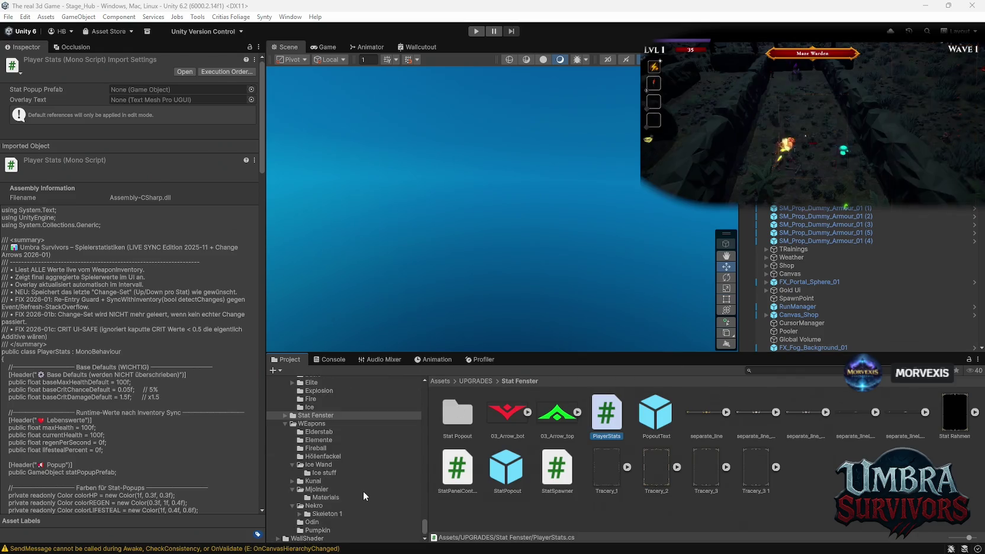
- Open the Waffen > Eiszapfen folder and select the Eiszapfen script in the Inspector
scroll(366, 490, "up", 6)
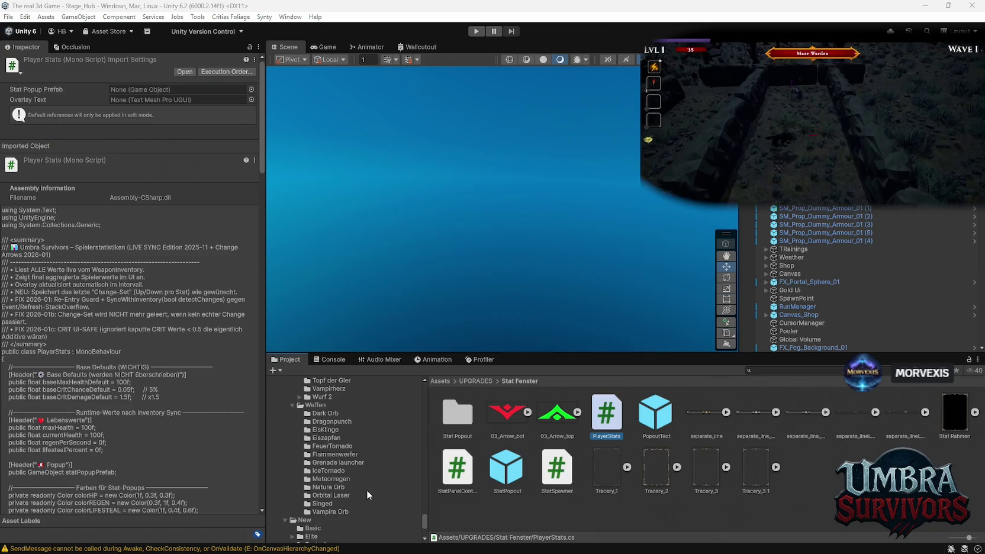
left_click(332, 439)
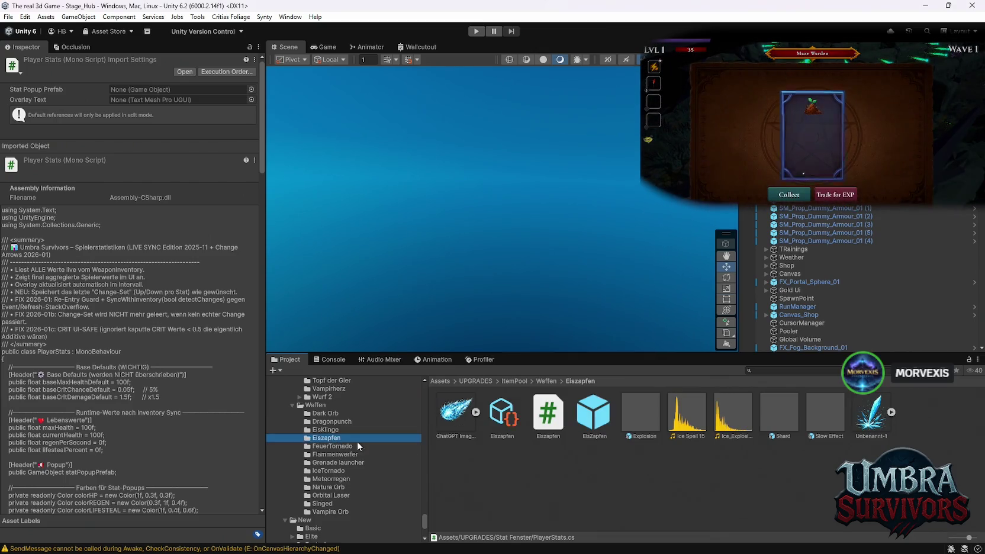
left_click(545, 424)
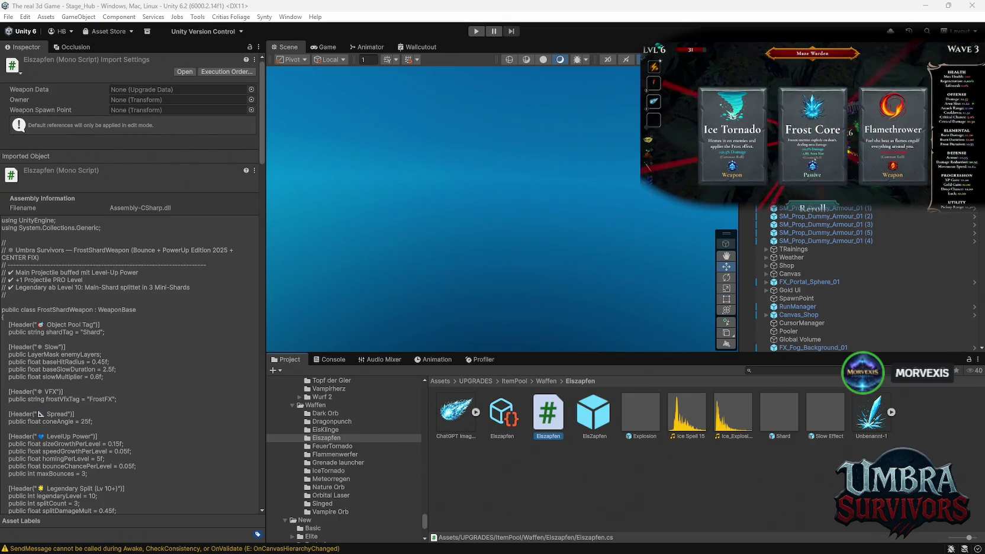
key("alt+Tab")
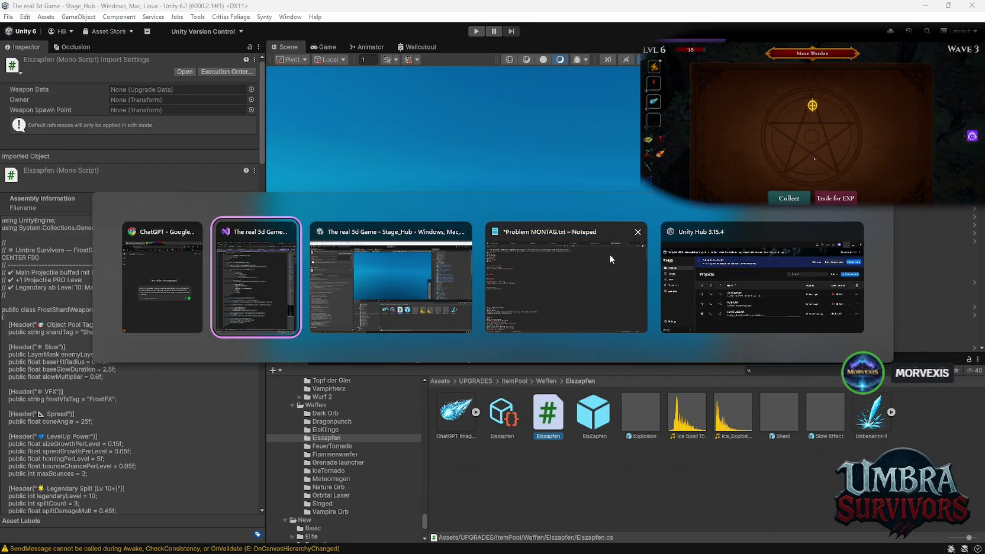
- Return from the window switcher to the Unity editor and scroll down the panel
key("Escape")
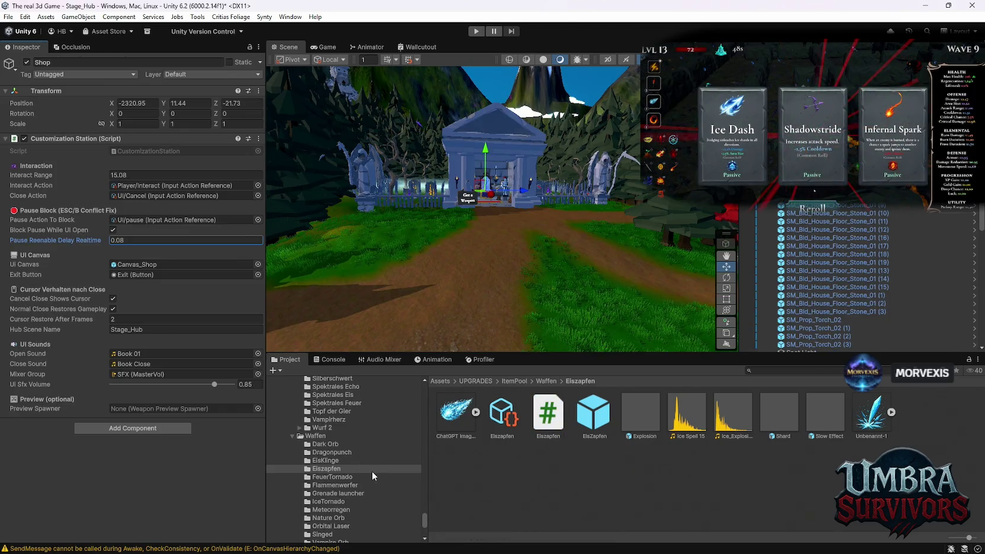
scroll(354, 468, "down", 3)
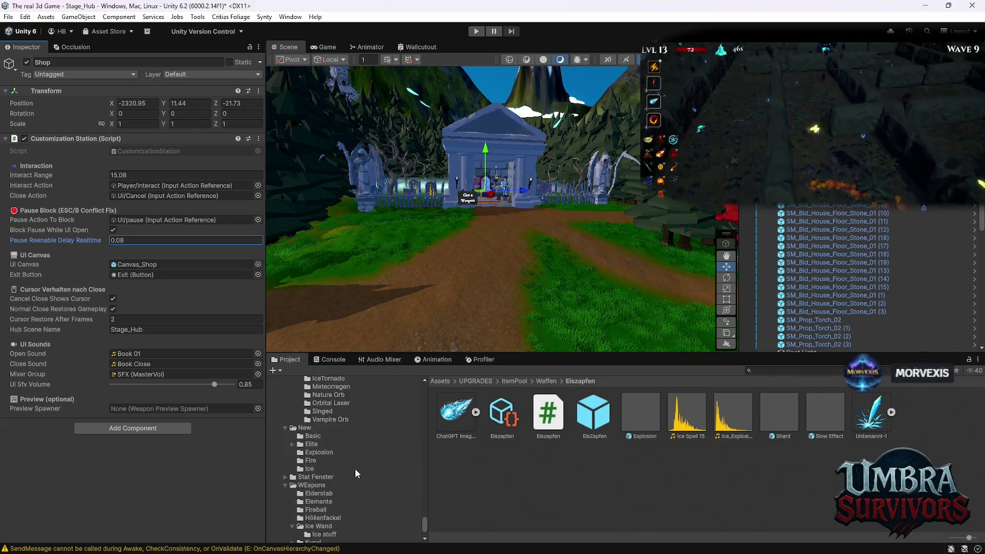
scroll(338, 489, "down", 3)
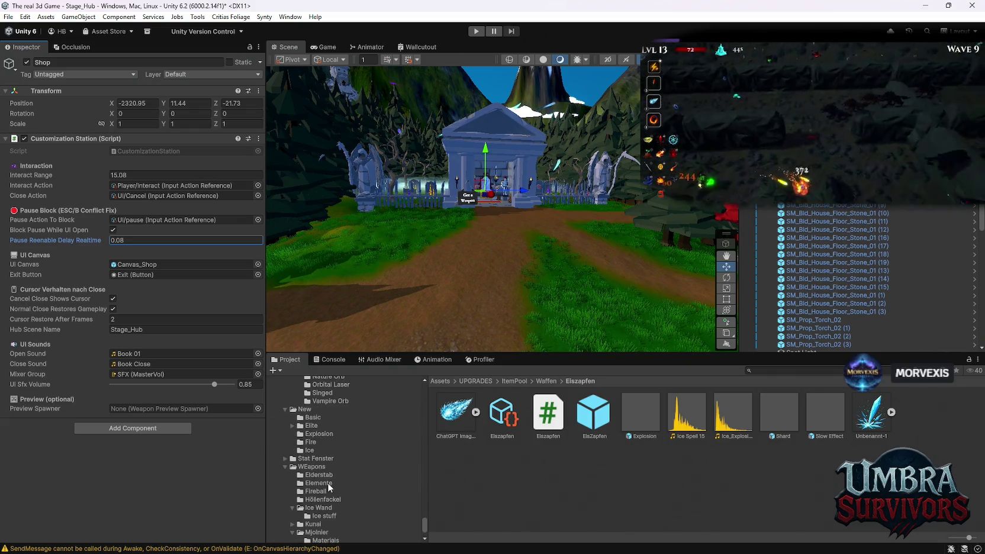
- Open the Passive > Arkane Reichweite folder and select its script to view the code
scroll(335, 497, "up", 3)
scroll(333, 510, "up", 6)
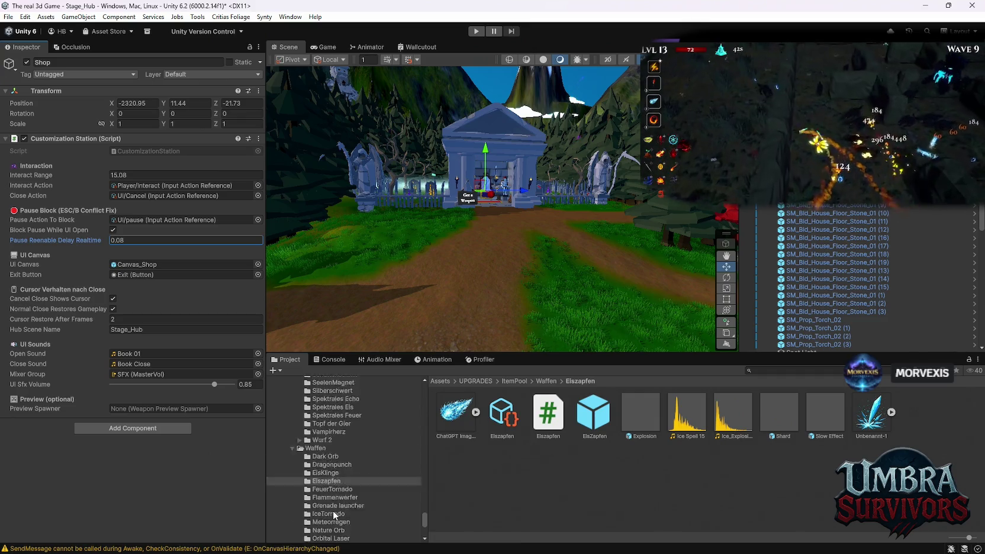
left_click(335, 437)
left_click(335, 428)
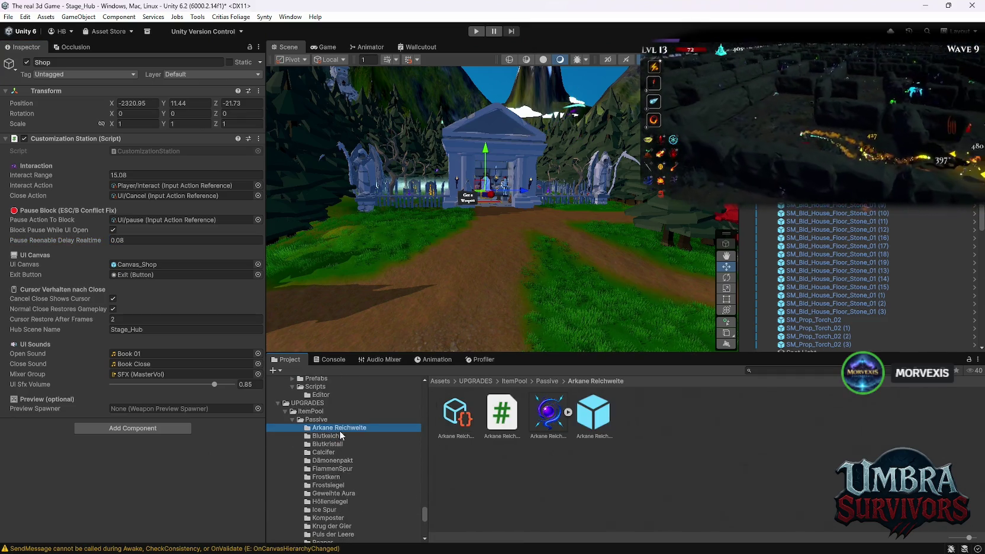
left_click(502, 414)
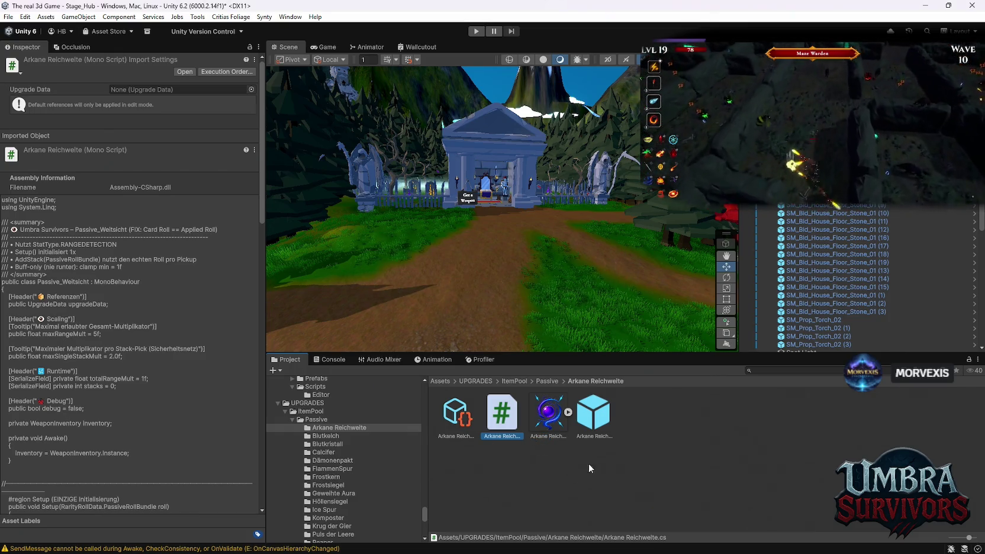
- Set the Arkane Reichweite prefab's Max Range Mult to 100
left_click(594, 413)
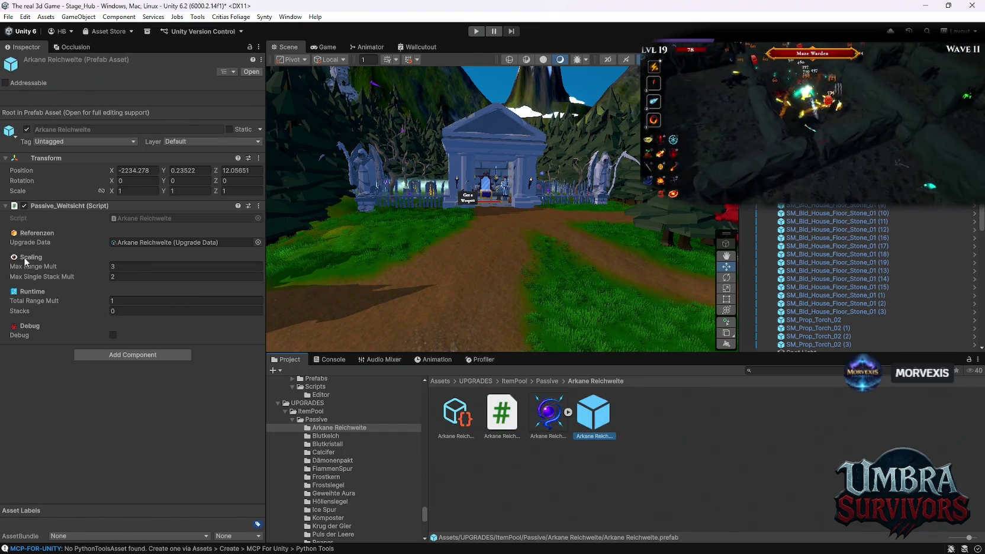
mouse_move(32, 266)
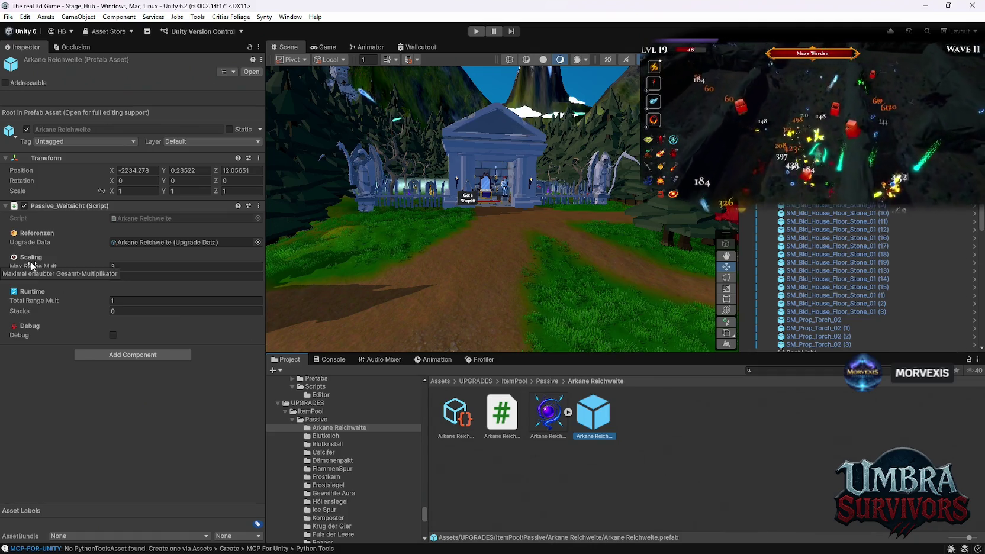
left_click(136, 267)
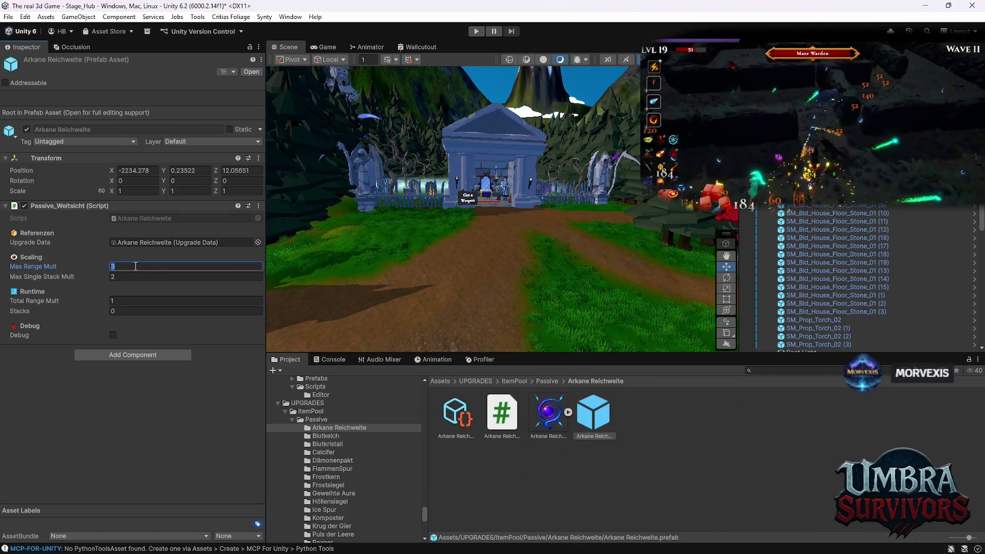
type("10")
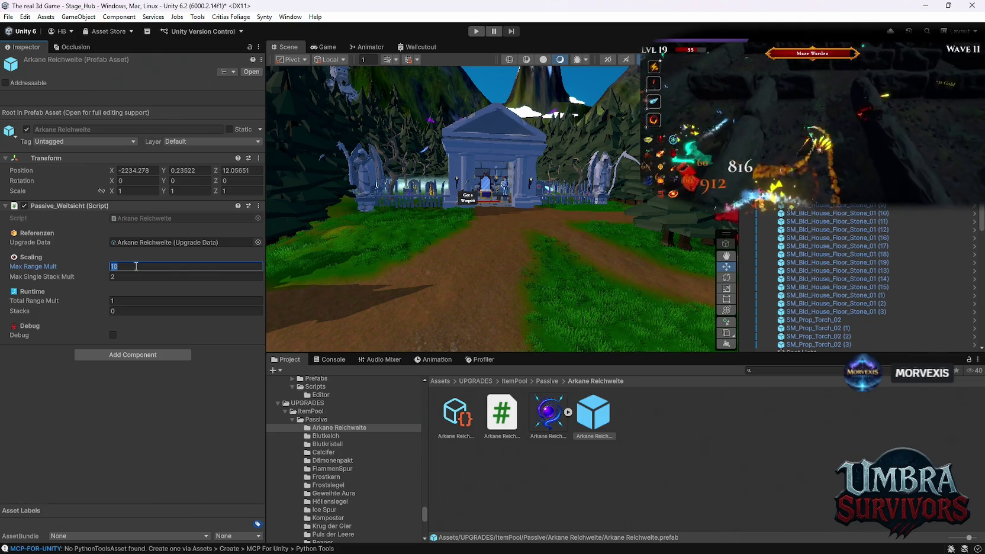
type("100")
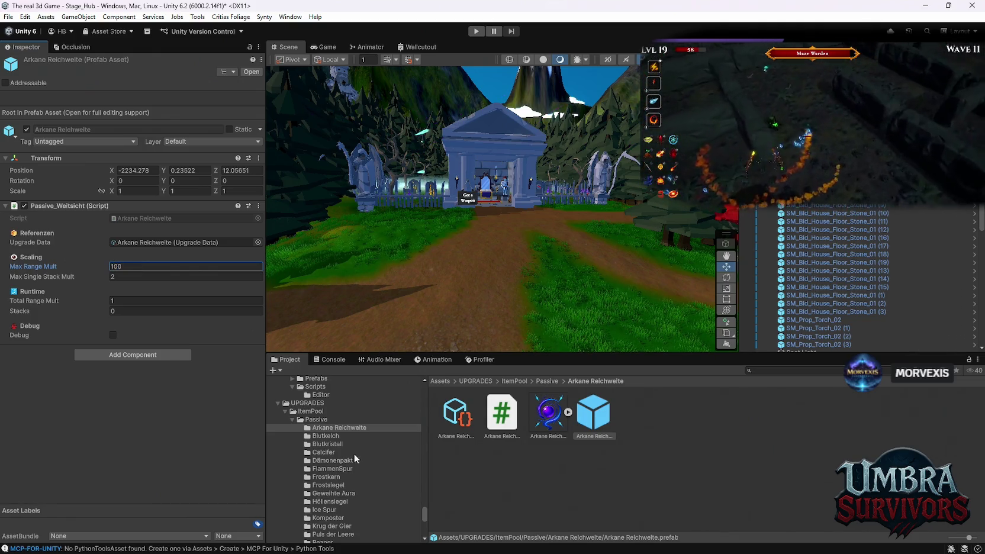
- Look through the Calcifer and FlammenSpur prefabs, then select the Frostkern prefab
left_click(354, 453)
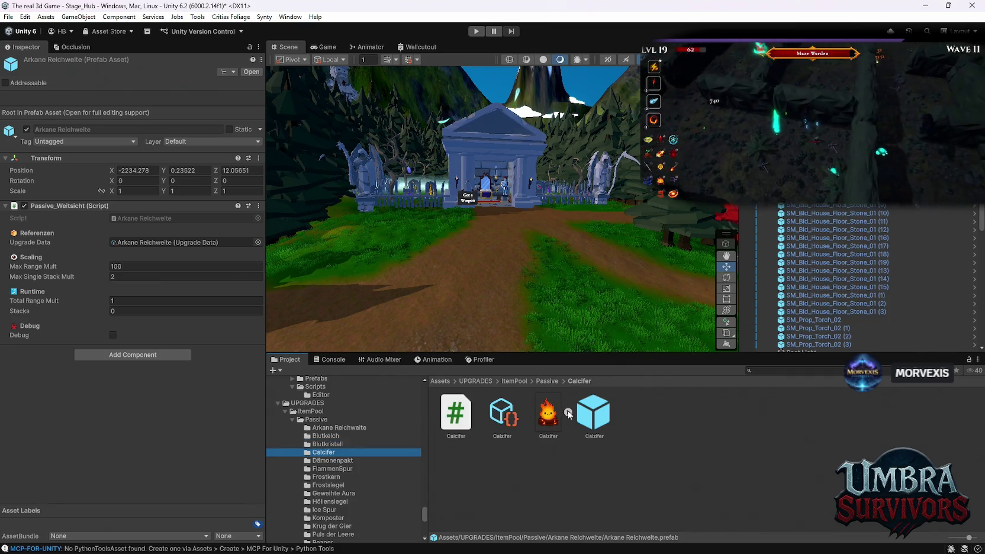
left_click(593, 413)
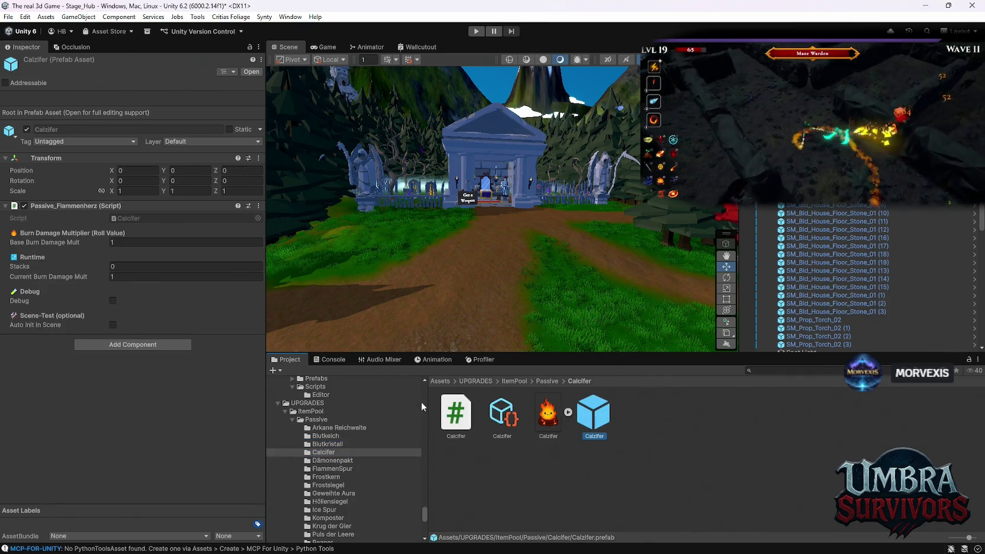
left_click(330, 464)
left_click(335, 469)
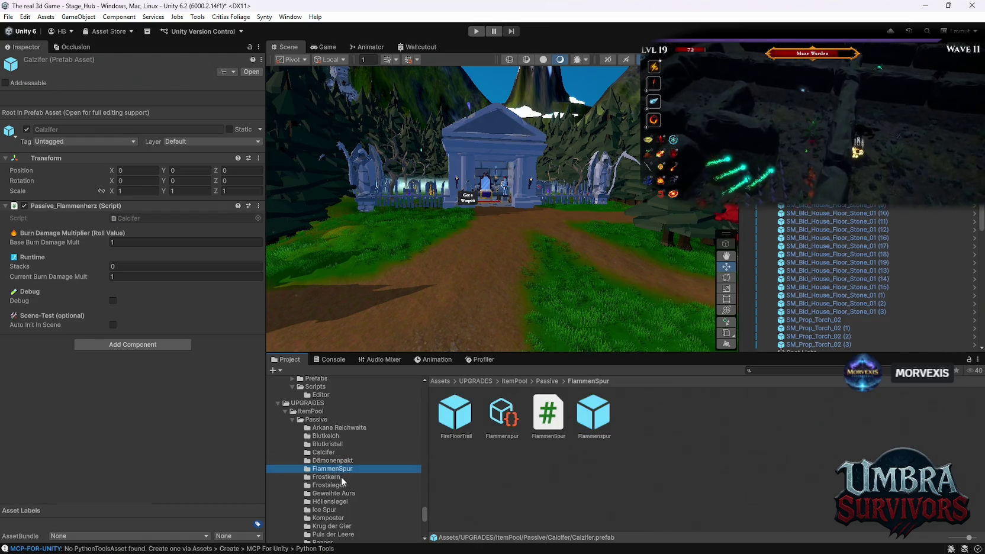
left_click(341, 478)
left_click(600, 418)
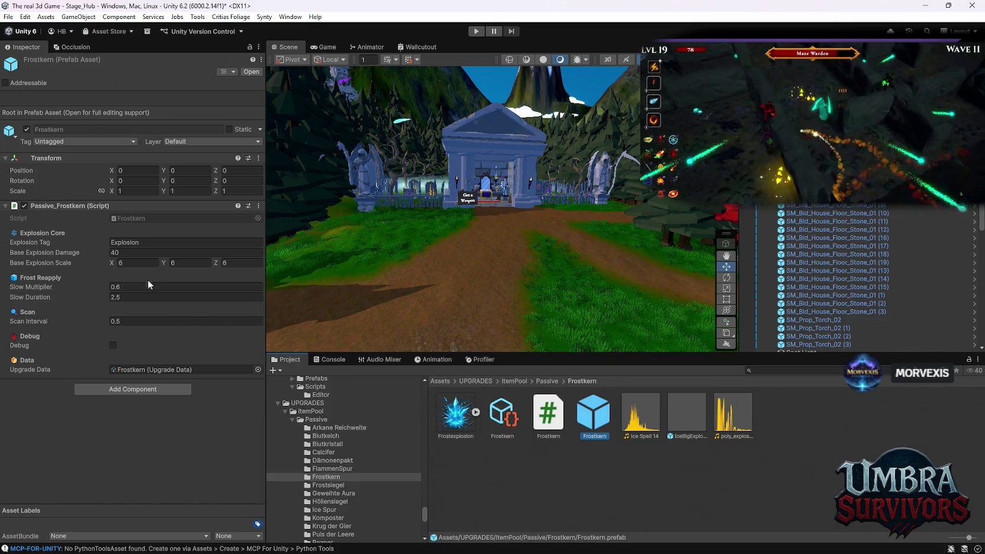
- Set Frostkern's Base Explosion Scale to 9 on X, Y and Z
left_click(140, 265)
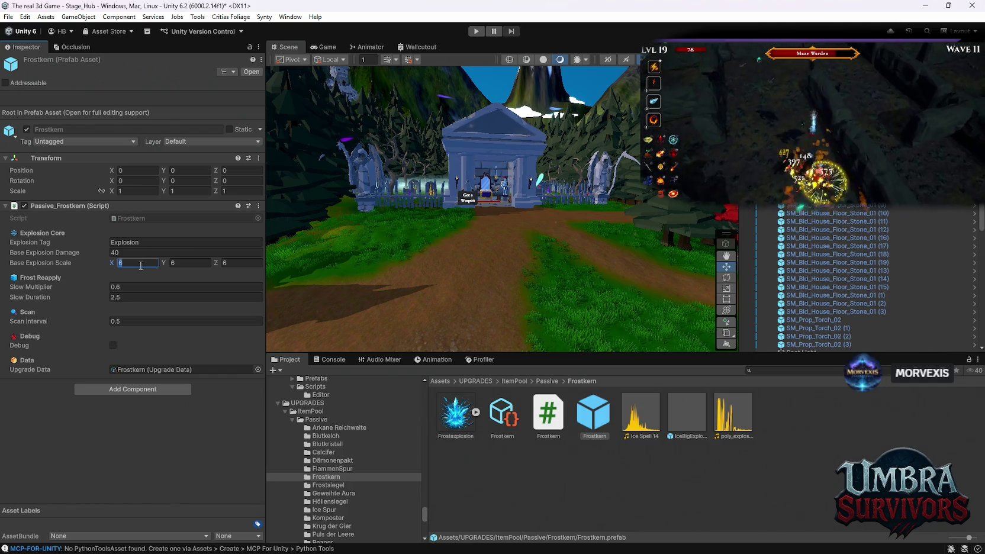
type("9")
left_click(202, 267)
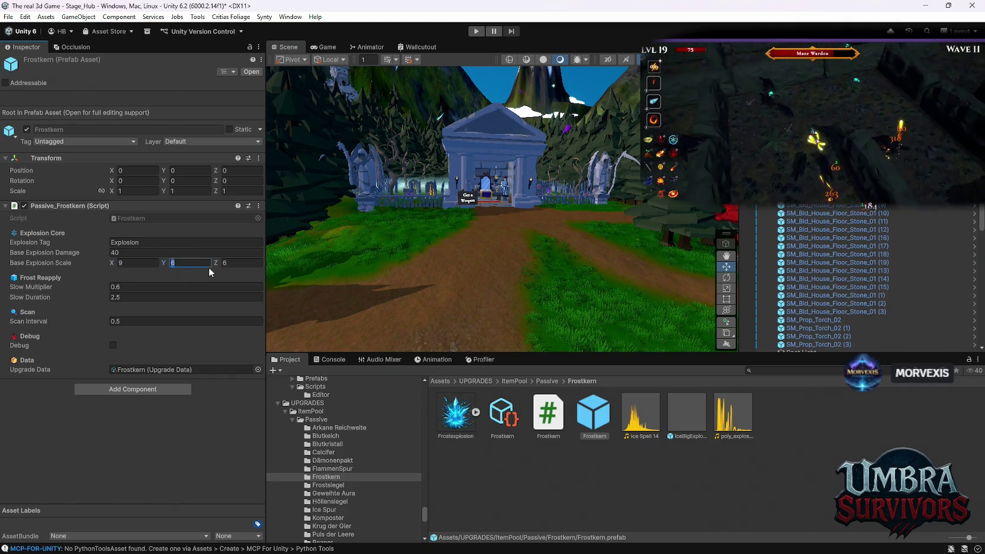
type("9")
left_click(241, 263)
type("9")
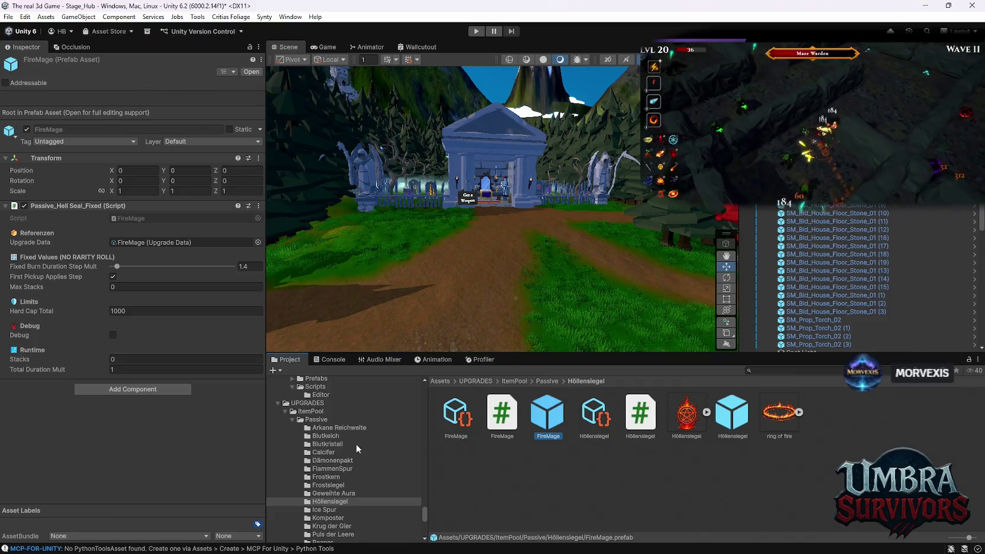
scroll(362, 483, "down", 10)
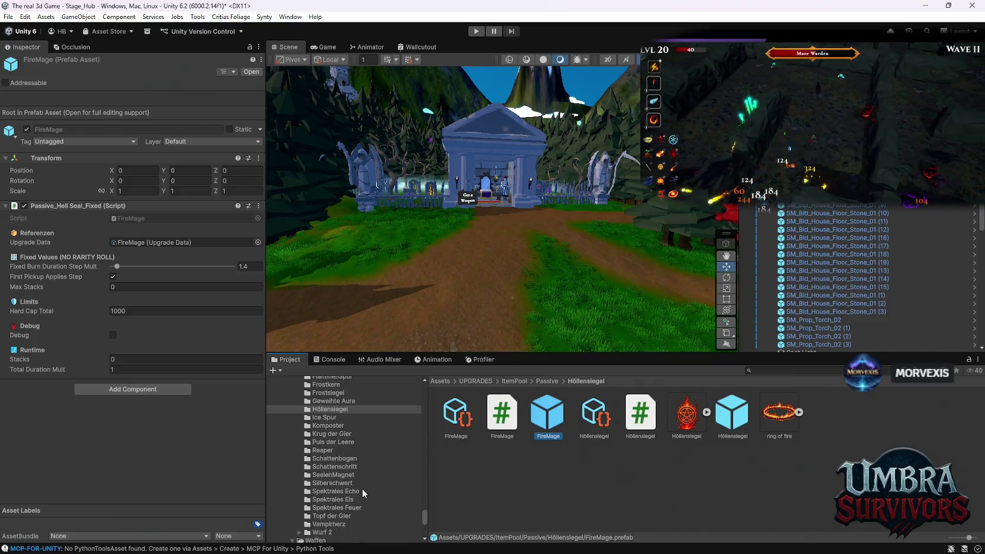
scroll(362, 489, "down", 10)
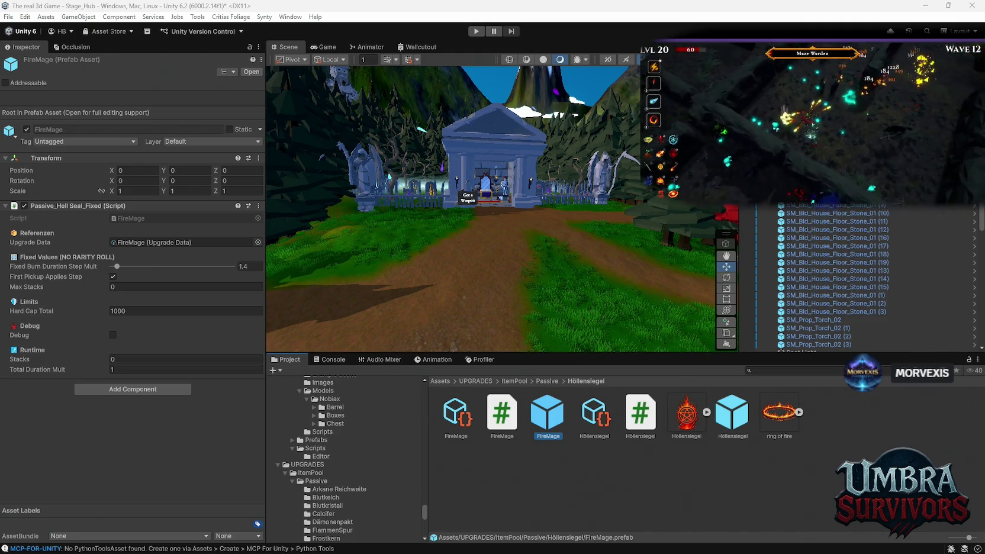
mouse_move(599, 549)
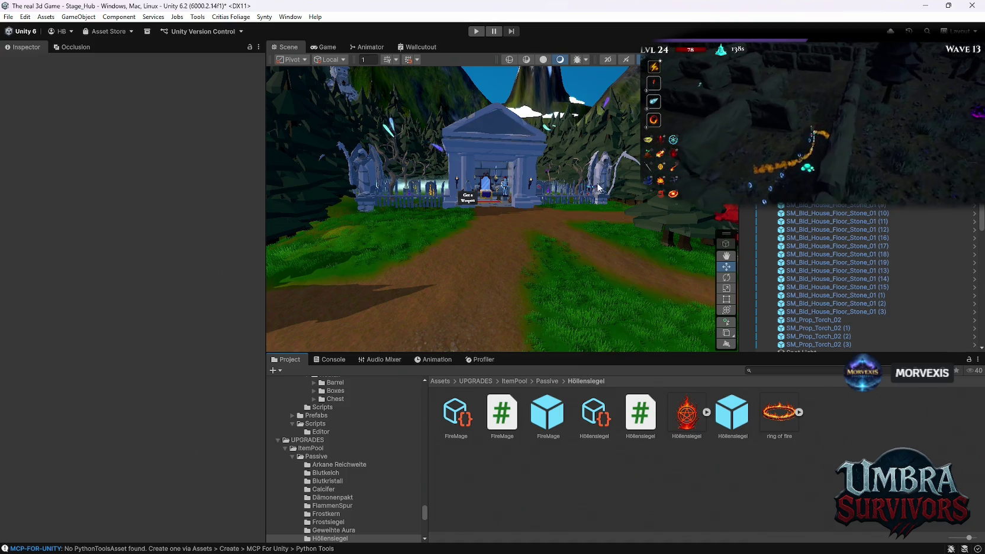
scroll(364, 474, "down", 3)
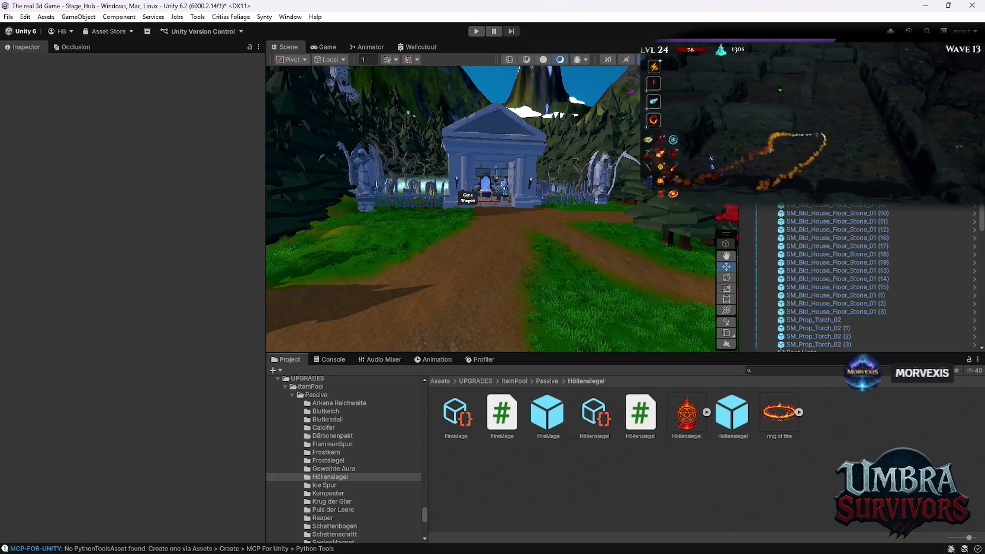
mouse_move(691, 537)
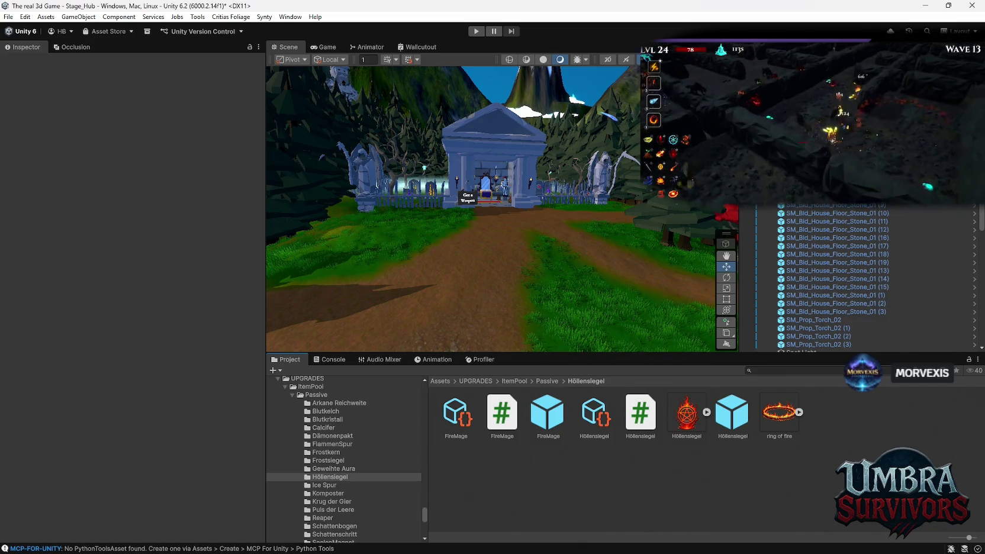
left_click(771, 374)
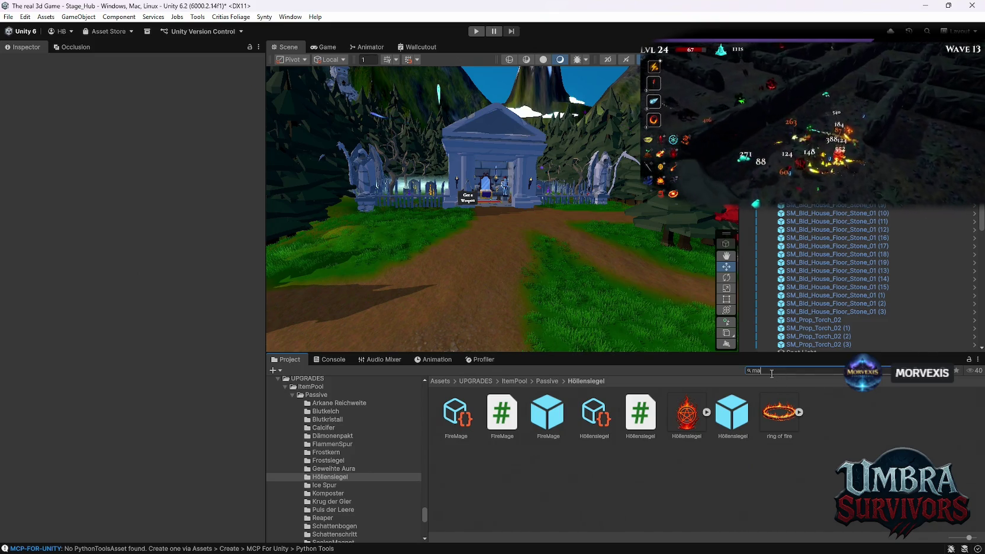
- Search 'maze', open the Maze Warden folder and view the Cooldown on death script
type("maze")
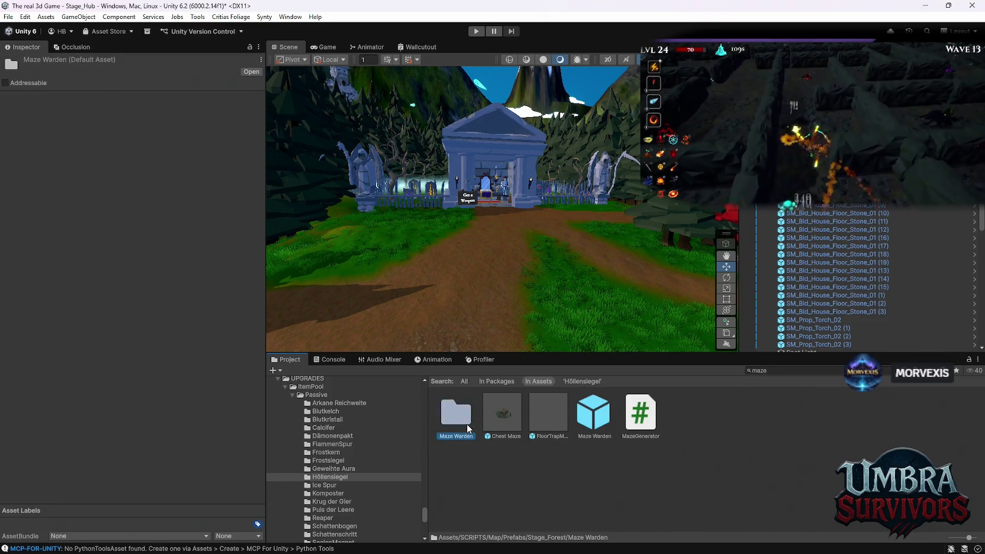
double_click(467, 424)
left_click(557, 416)
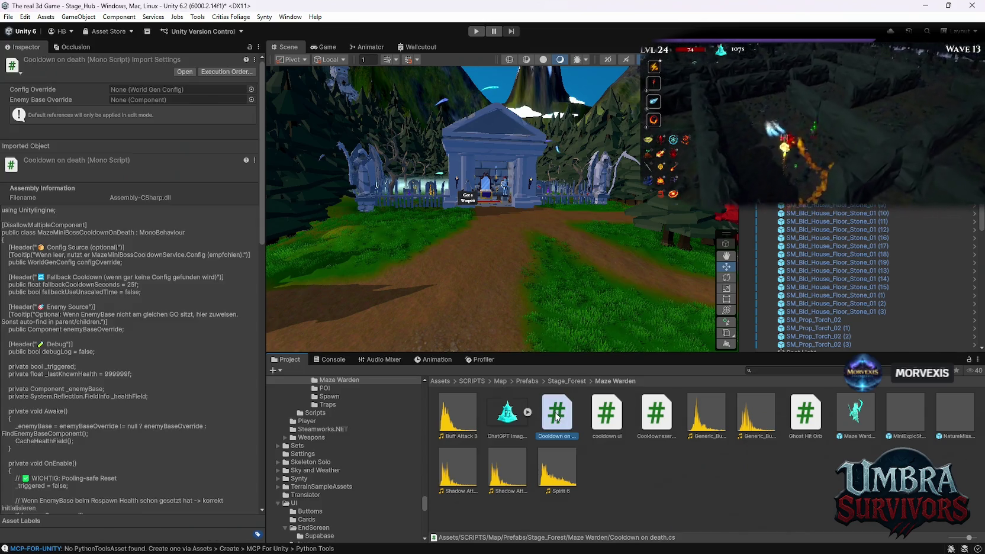
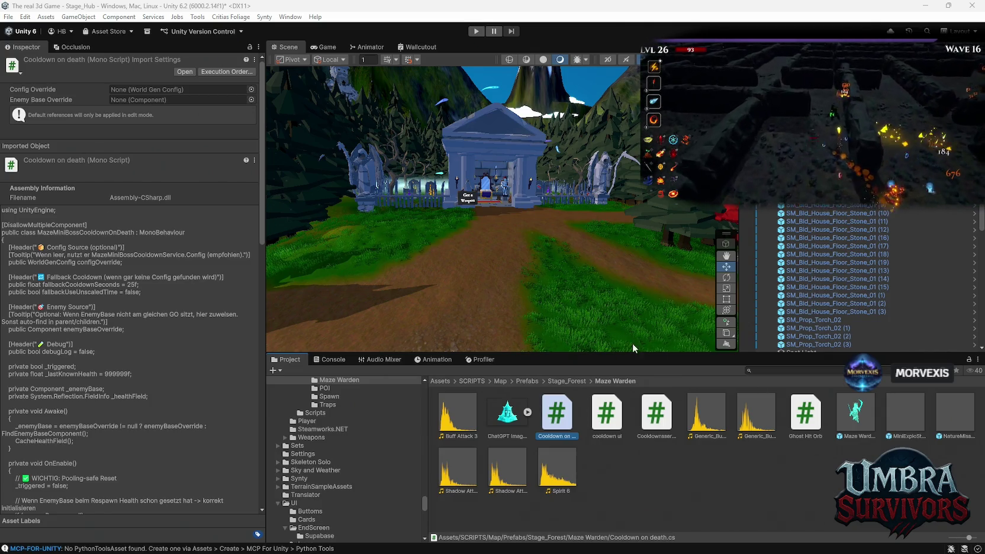
- View the code of the Maze Warden cooldown UI script and the cooldown service script
left_click(604, 429)
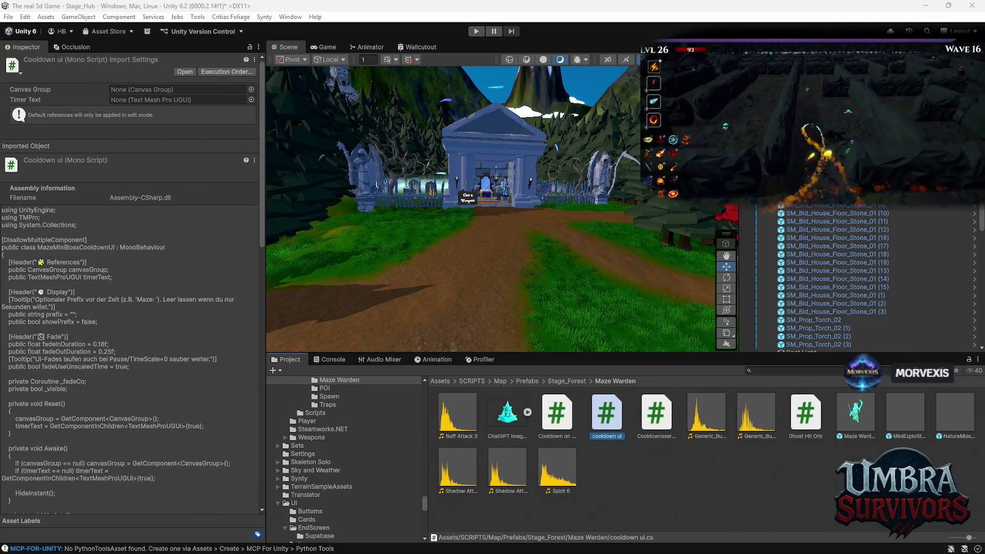
left_click(659, 425)
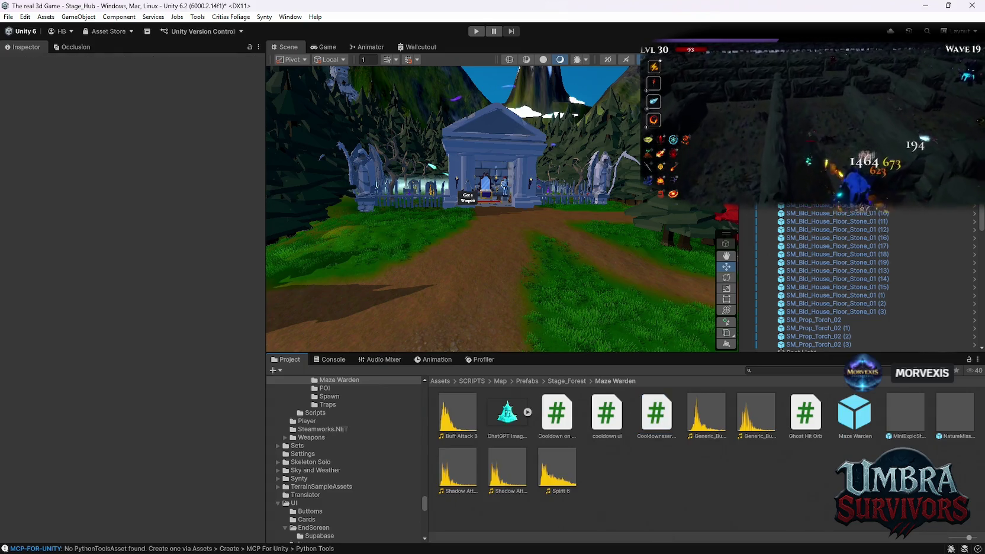
- Enter Play mode and walk the player toward the hub houses
mouse_move(321, 361)
left_mouse_down()
mouse_move(283, 367)
mouse_move(336, 367)
left_mouse_up()
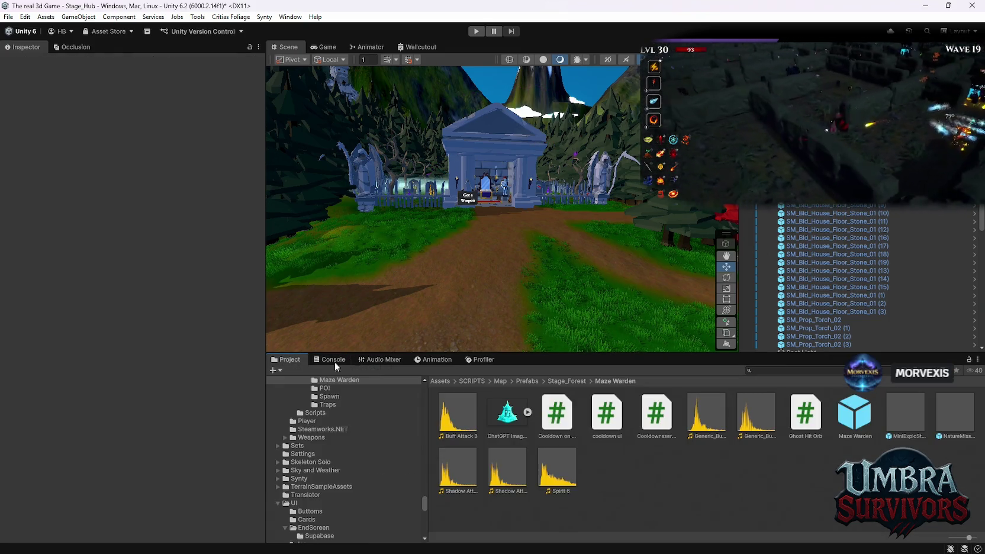
left_click(481, 32)
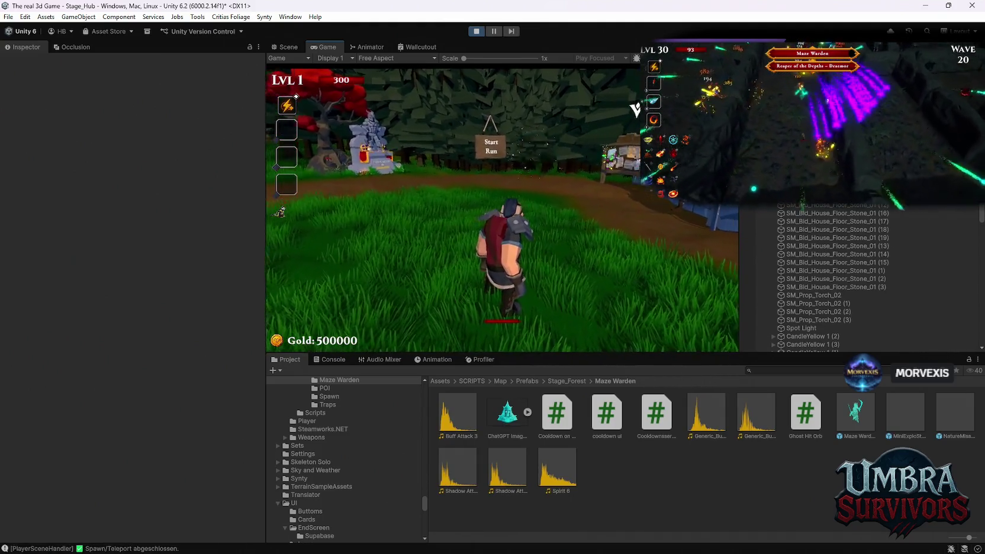
key("w")
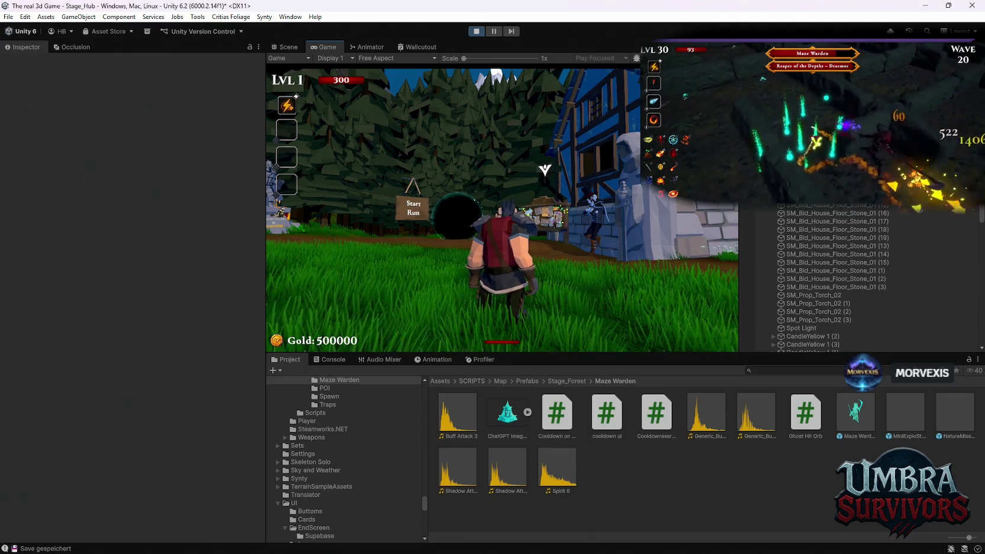
- Run the character into the Start Run portal and pick the Grenade Launcher upgrade
key("w")
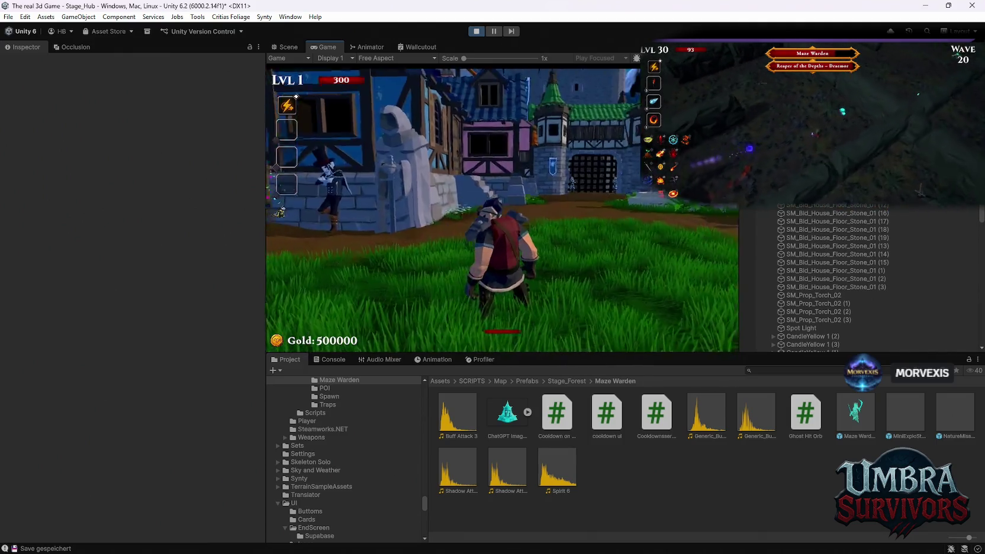
key("w")
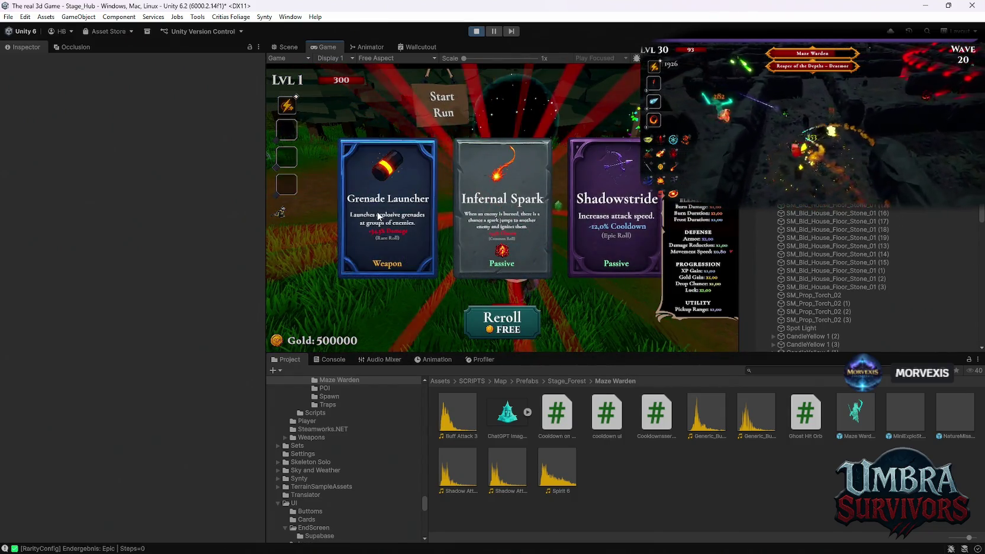
left_click(417, 234)
- Walk into the Start Run portal and use it to load Stage 1
key("w")
key("e")
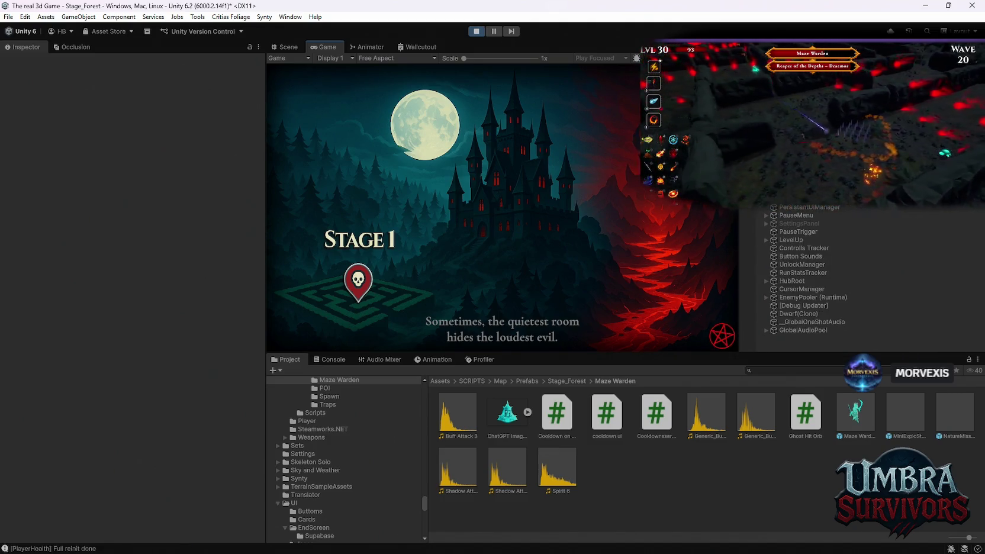
- Start Stage 1, walk off the pentagram, pause, and inspect the Player object in the Scene view
key("space")
key("a")
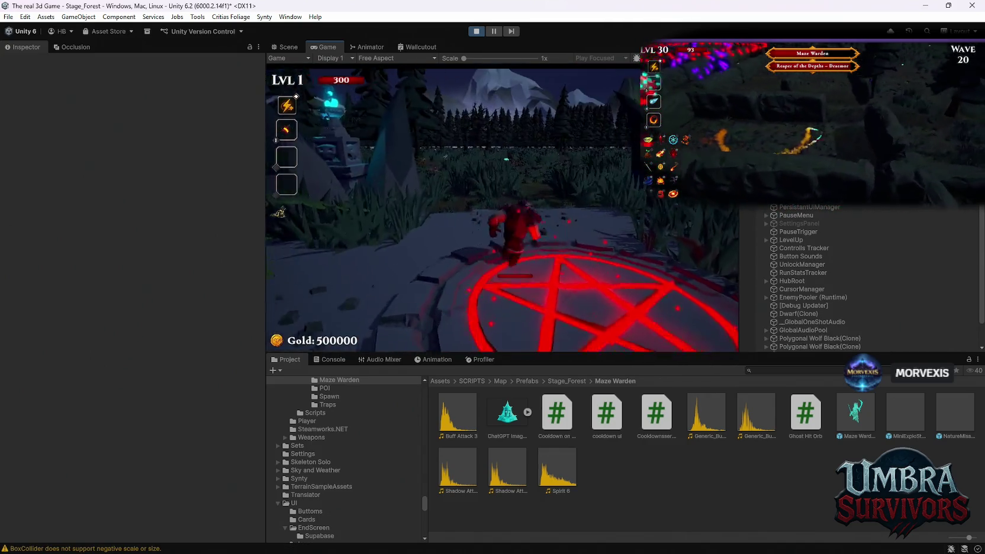
key("w")
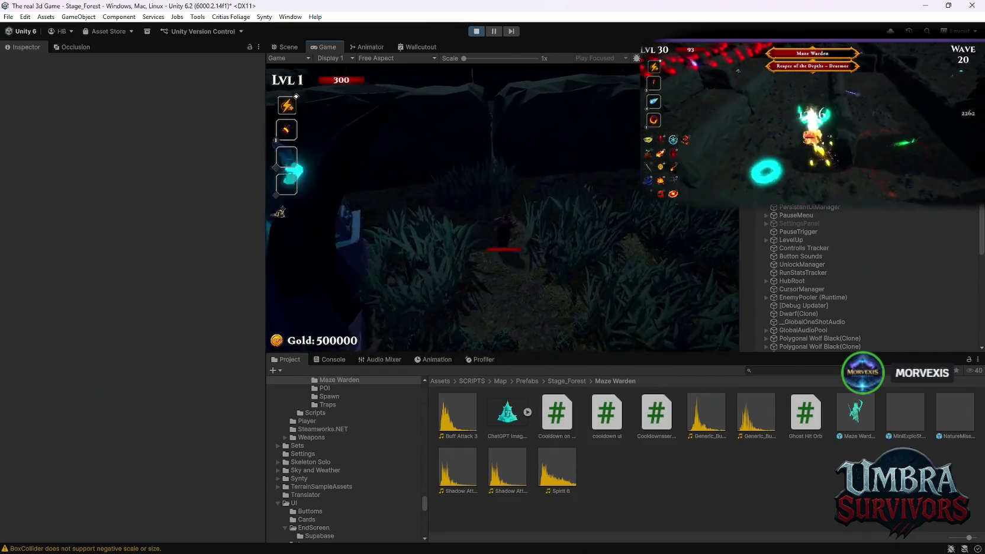
key("Escape")
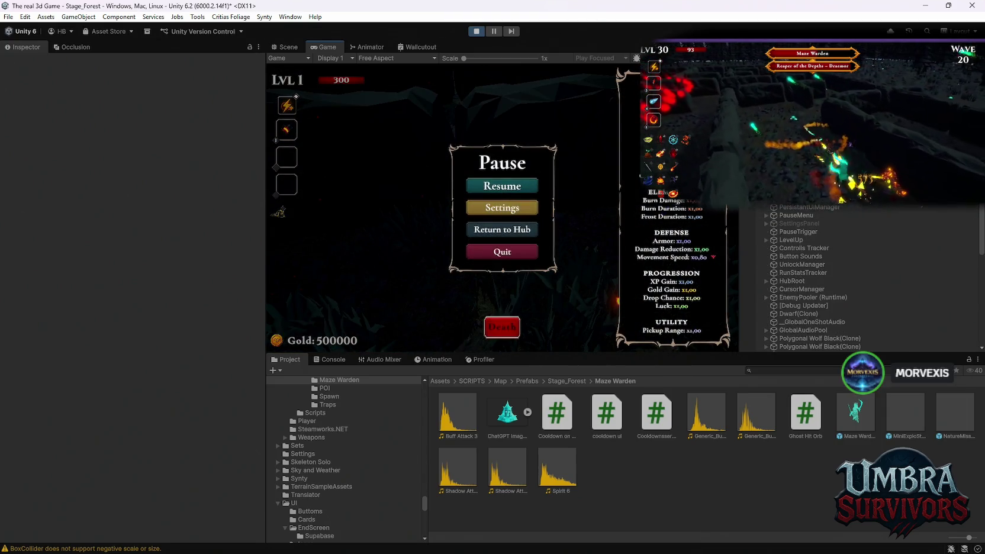
left_click(799, 191)
left_click(294, 48)
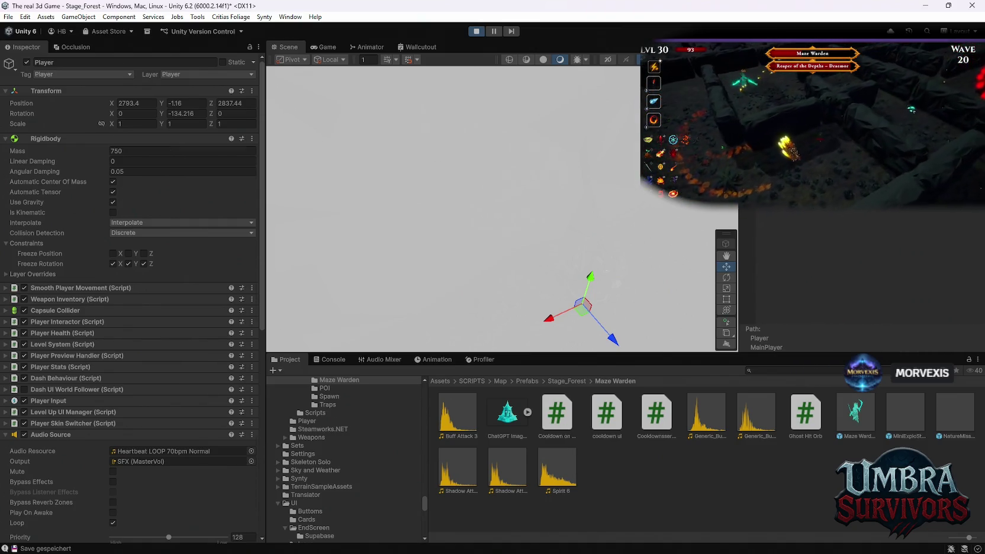
- Set Grenade Launcher 1(Clone)'s Runtime Level to 100
left_click(134, 243)
type("00")
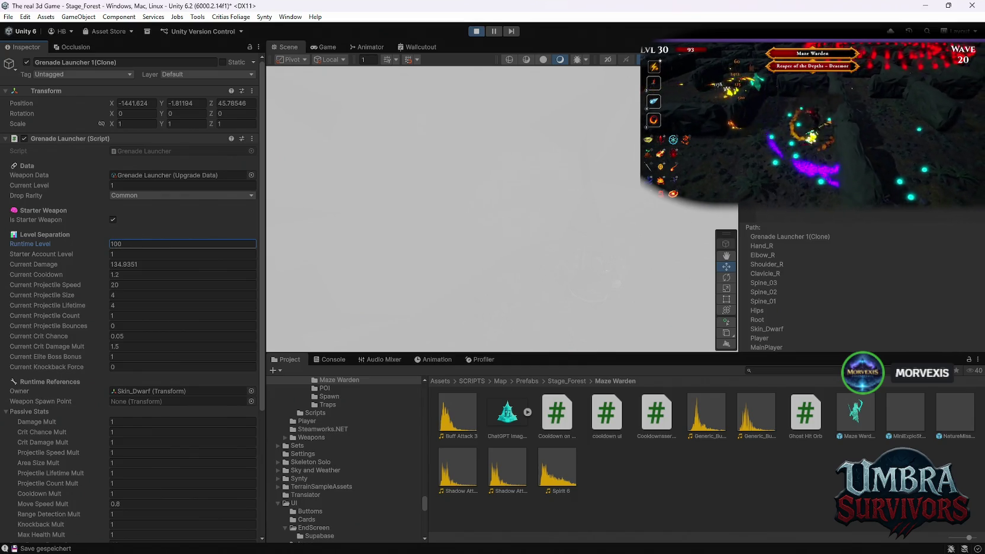
key("Return")
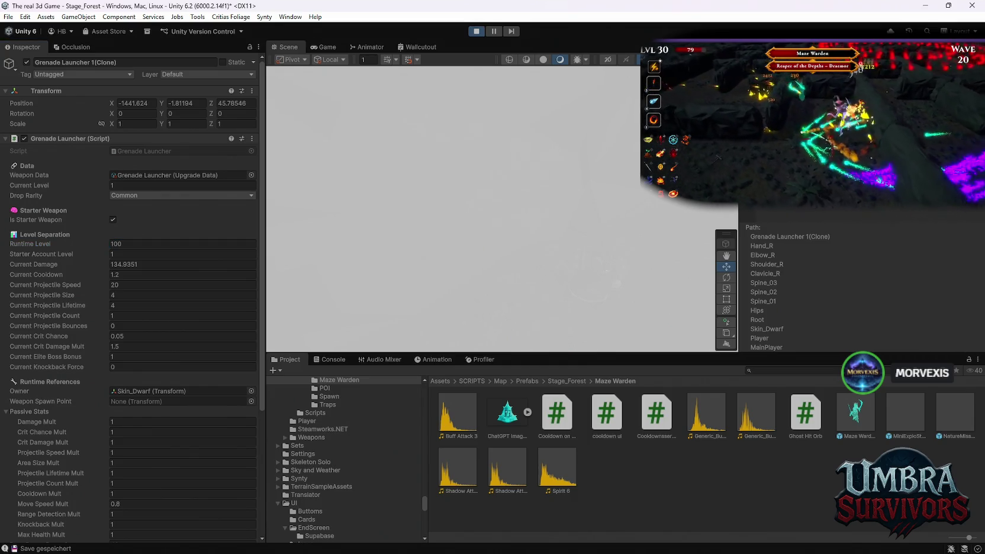
- Try the level 100 launcher in a maximized Game view, pause, restore the layout and resume
left_click(327, 47)
key("shift+space")
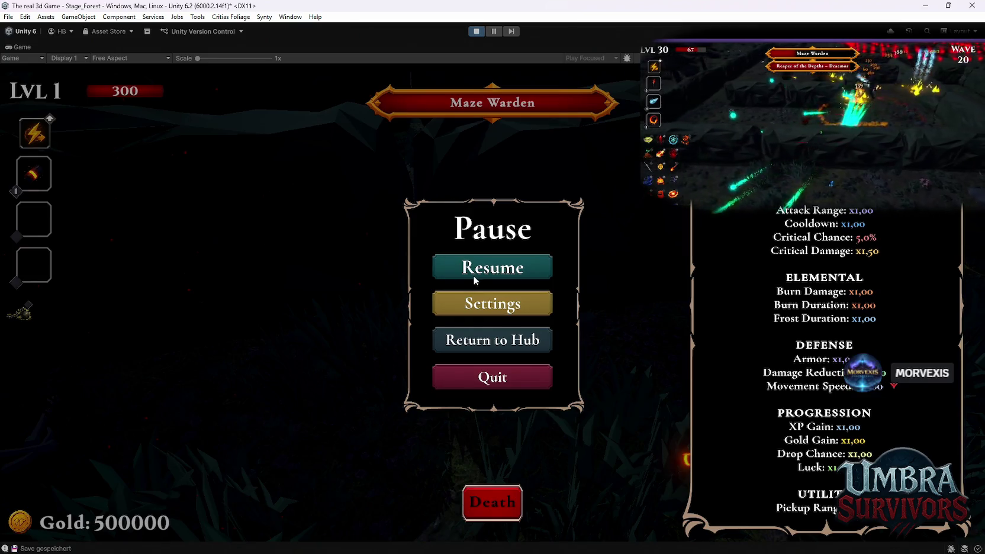
left_click(473, 273)
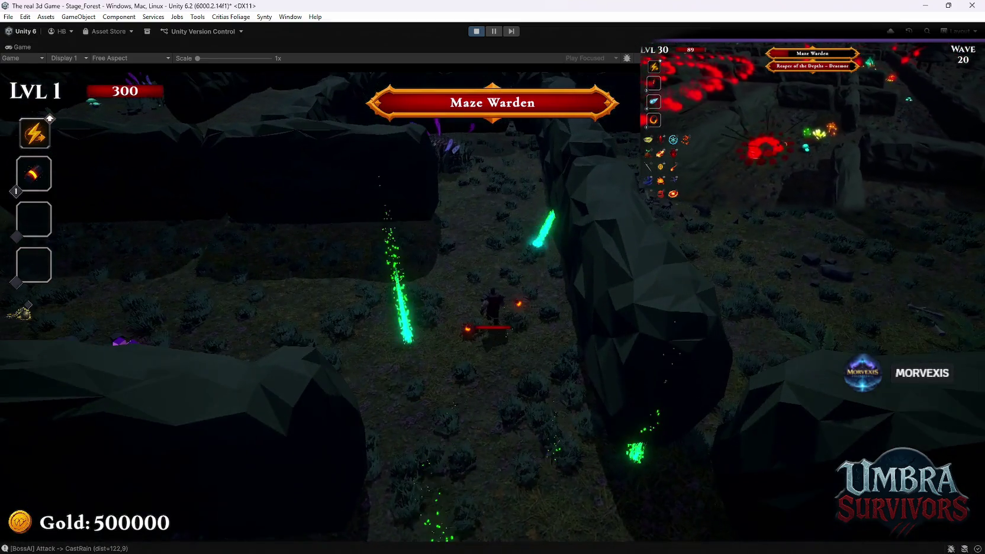
key("Escape")
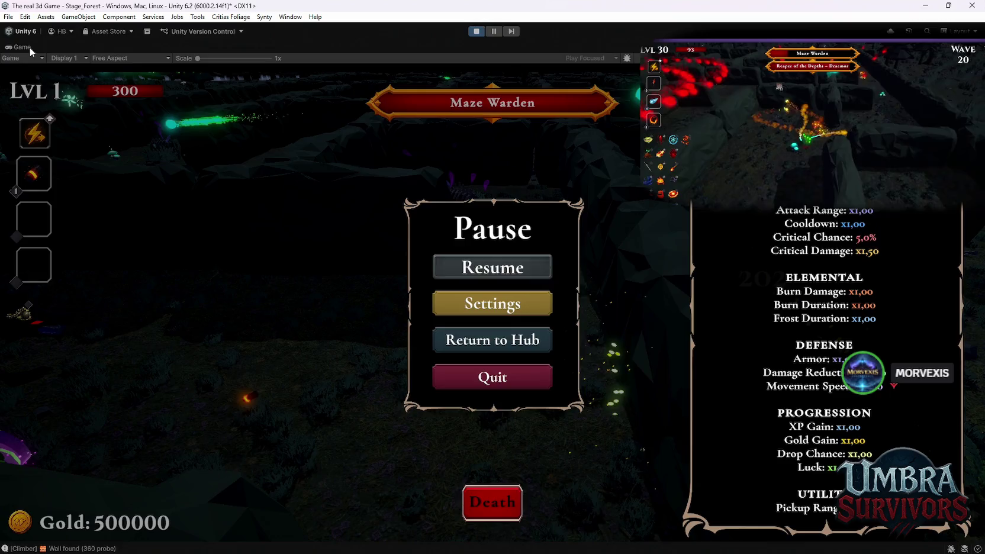
double_click(29, 48)
scroll(858, 279, "up", 10)
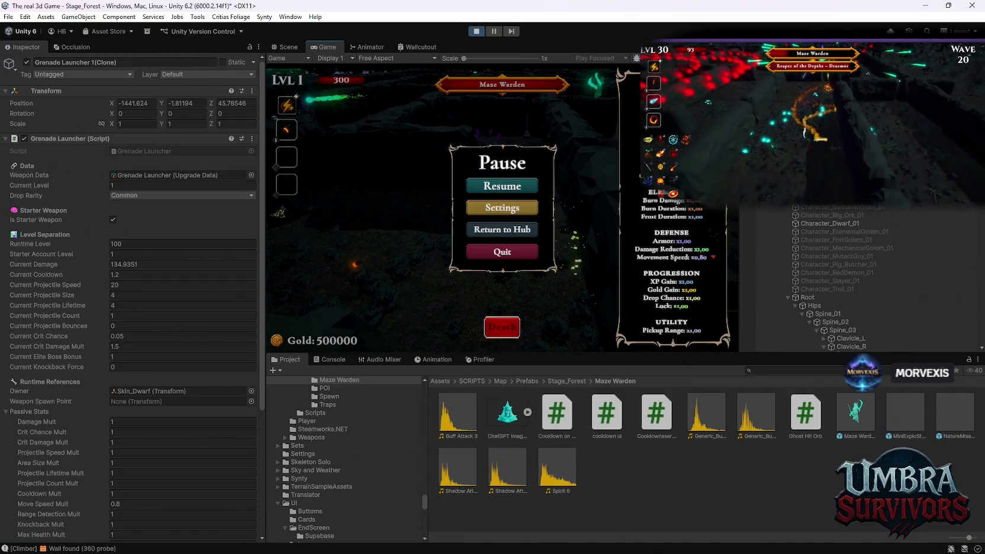
left_click(502, 185)
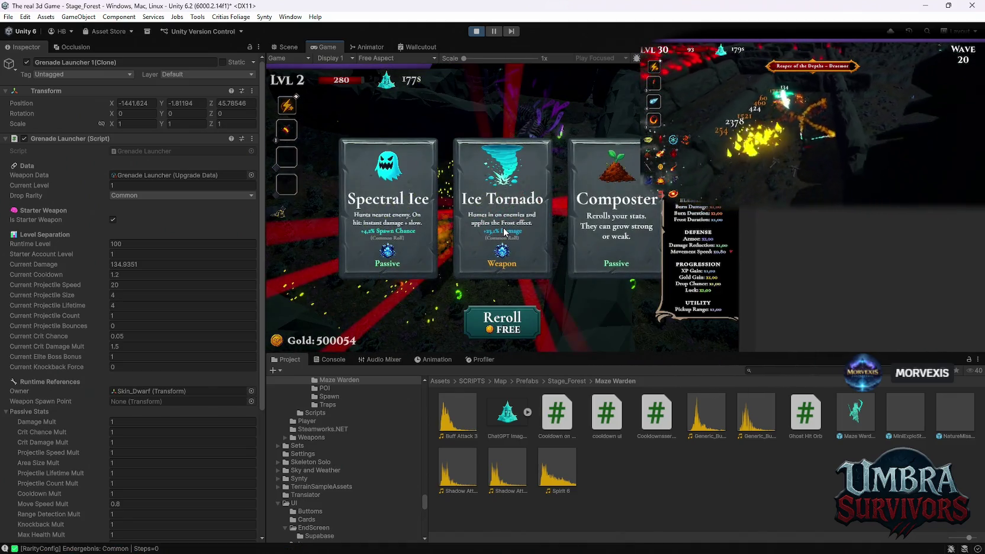
- Take Ice Tornado at the level-up, pause the game, and exit Play mode
key("2")
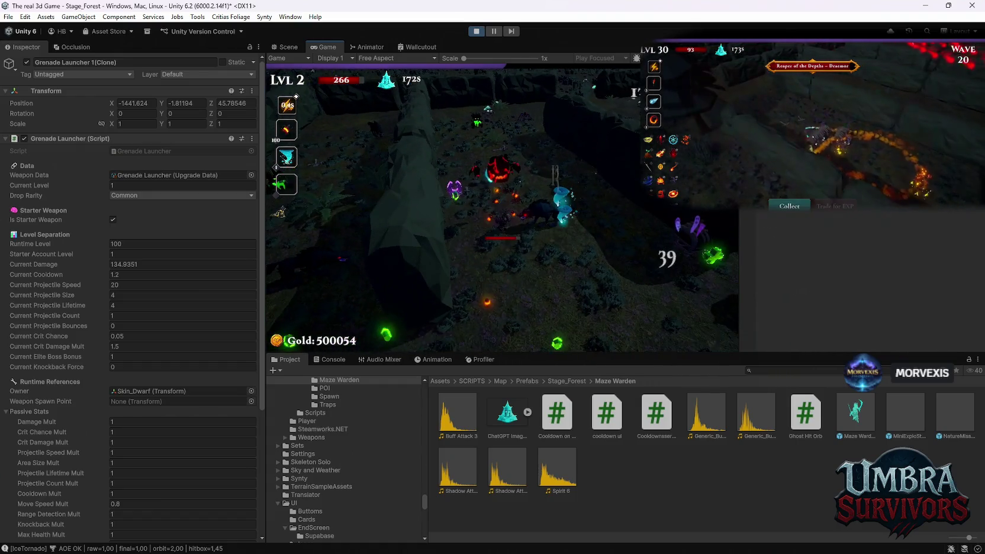
key("Escape")
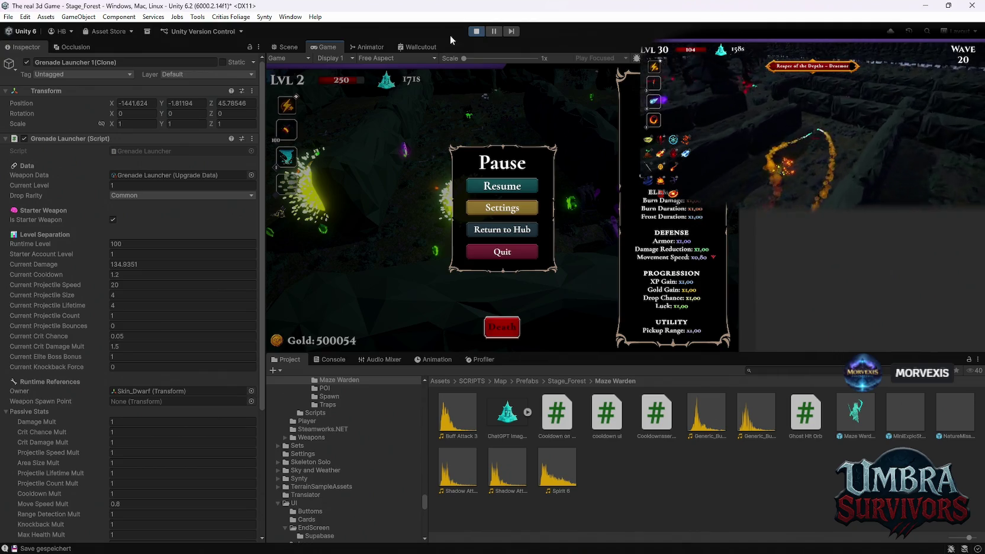
left_click(476, 31)
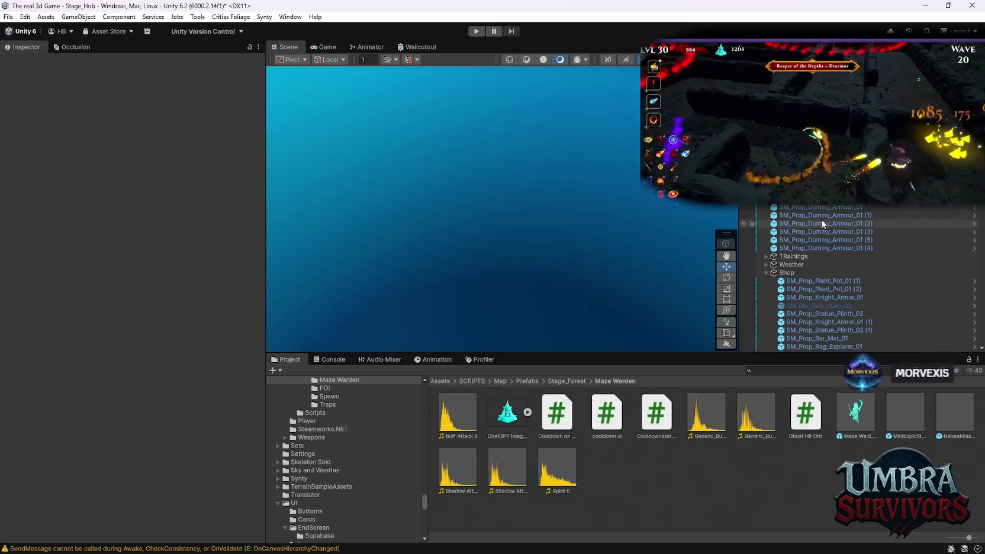
- Start a search of the project assets
left_click(759, 370)
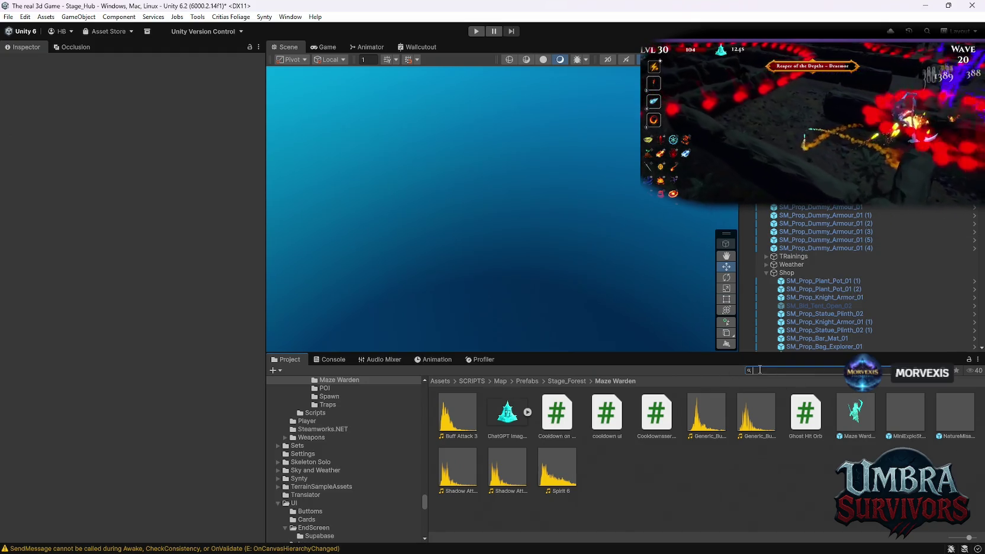
type("wight")
key("BackSpace")
key("BackSpace")
key("BackSpace")
type("chtig")
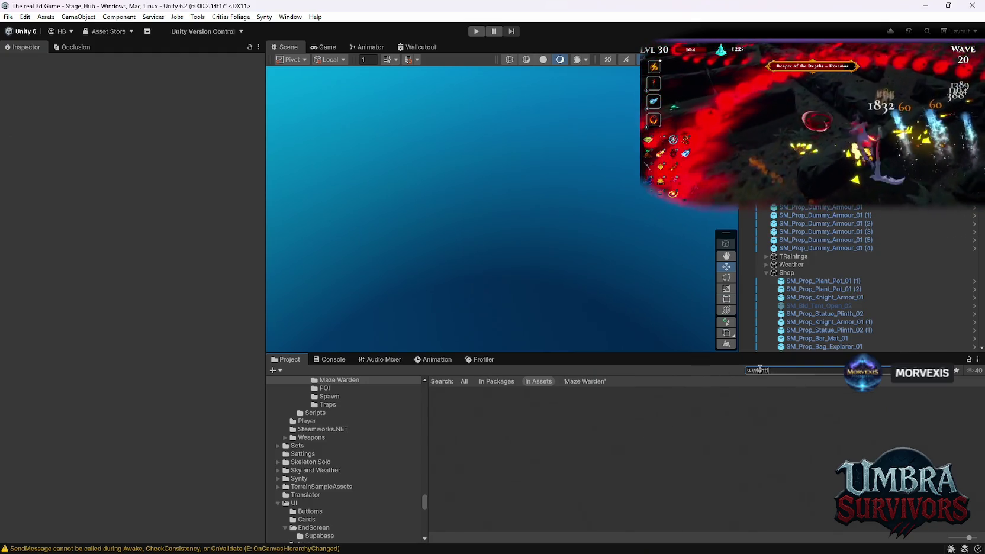
double_click(458, 415)
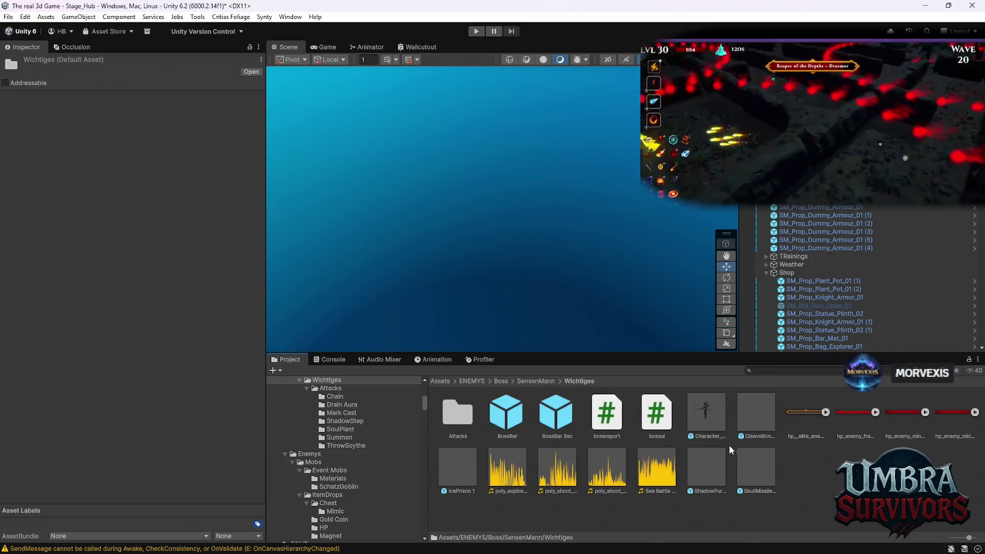
left_click(706, 414)
scroll(132, 300, "down", 20)
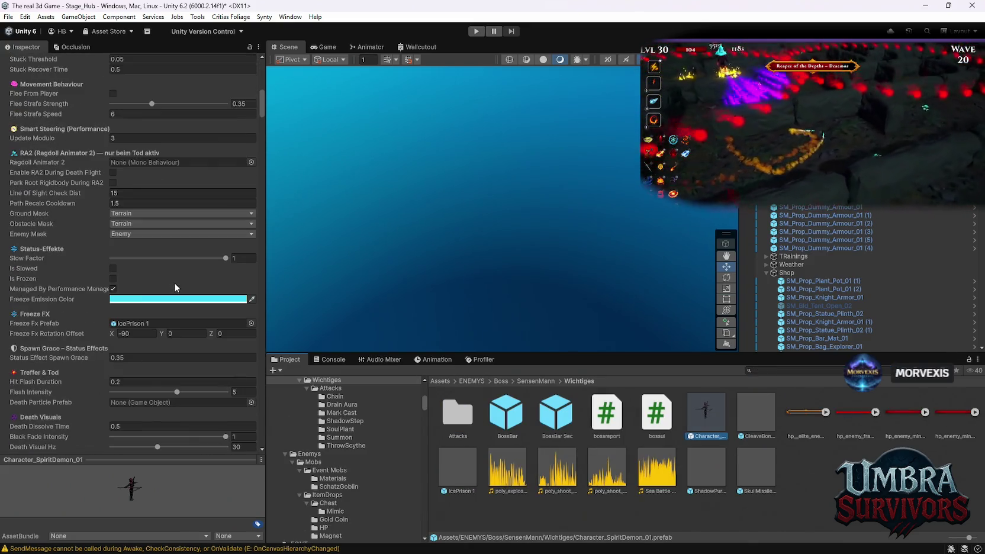
scroll(186, 291, "down", 20)
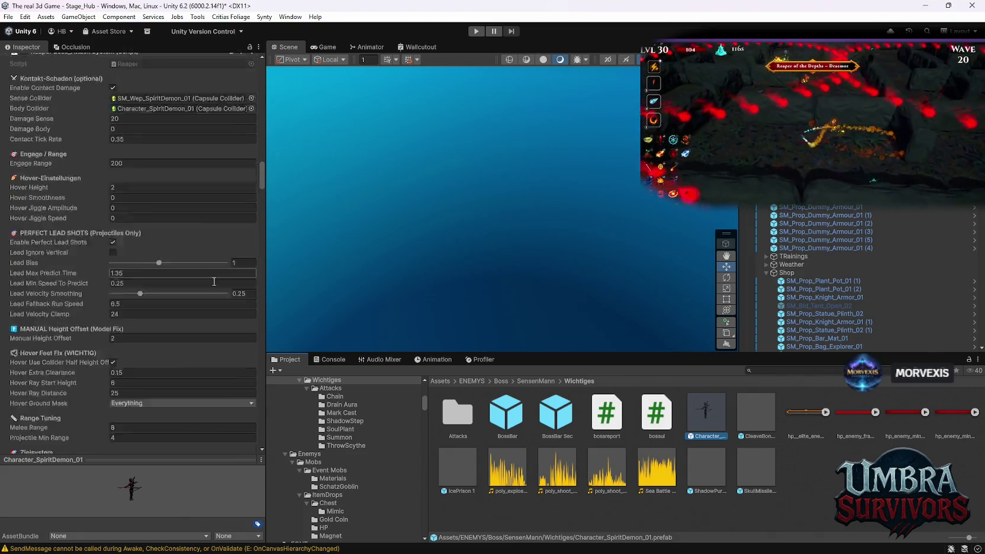
scroll(219, 288, "down", 20)
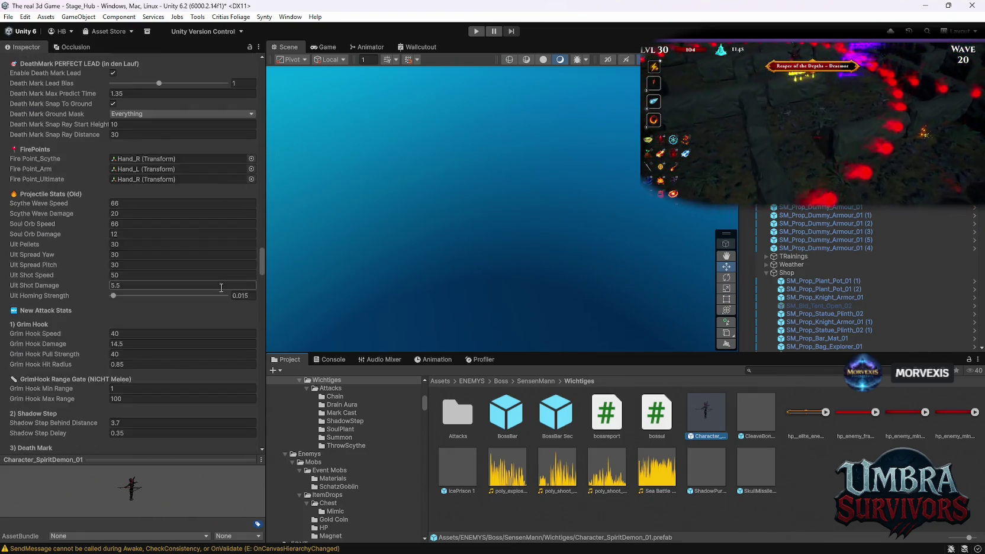
scroll(221, 287, "down", 20)
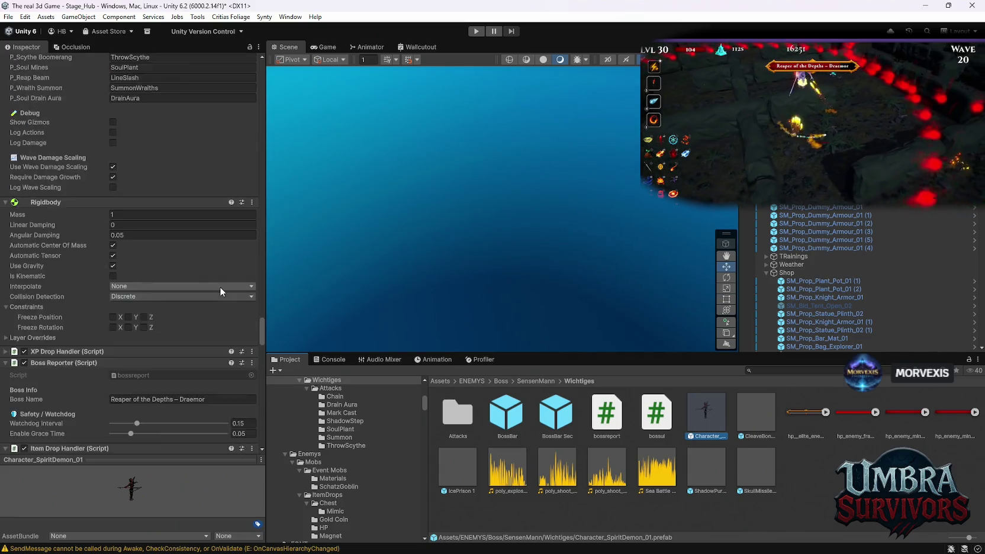
scroll(178, 270, "down", 20)
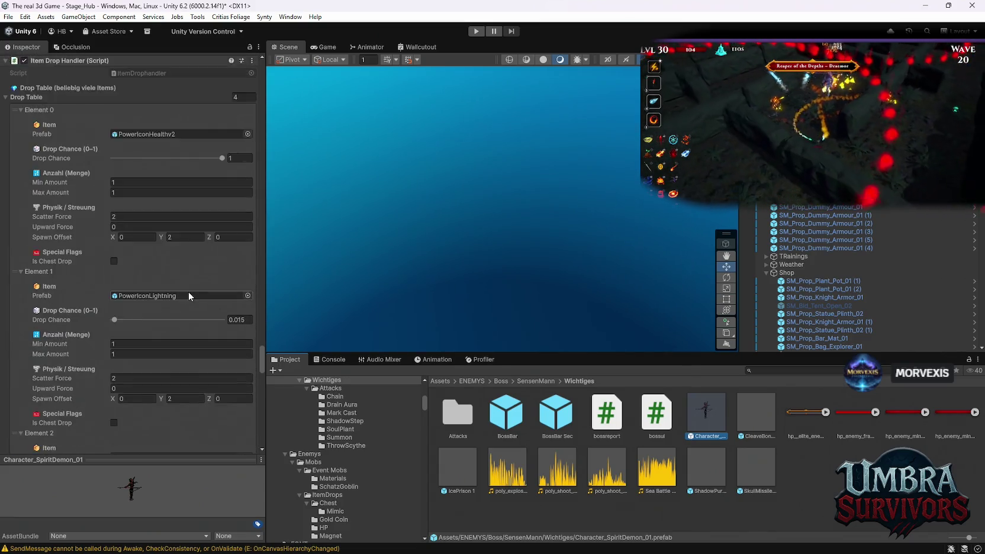
scroll(184, 314, "down", 5)
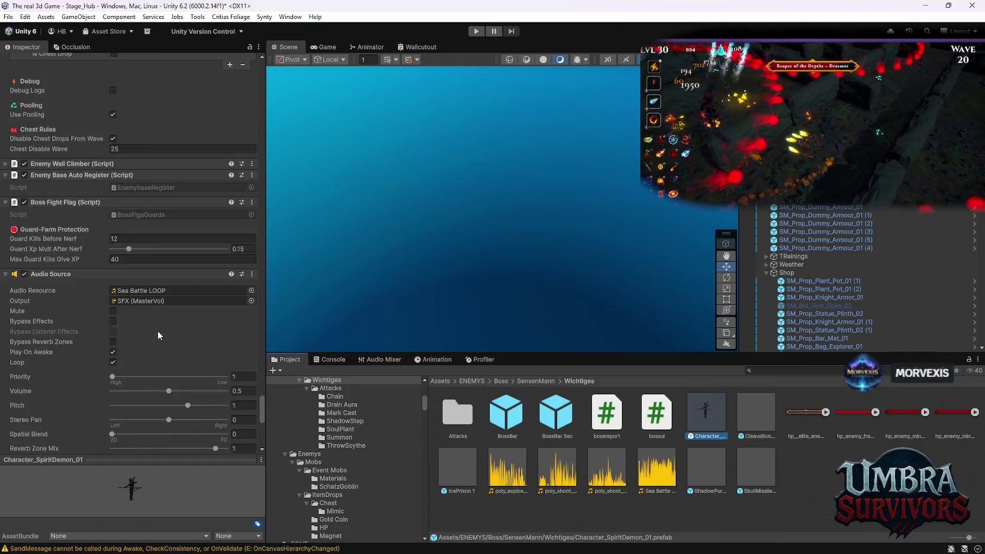
- Expand Enemy Wall Climber and set Max Climb Height to 6 and Top Boost Force to 5
left_click(6, 247)
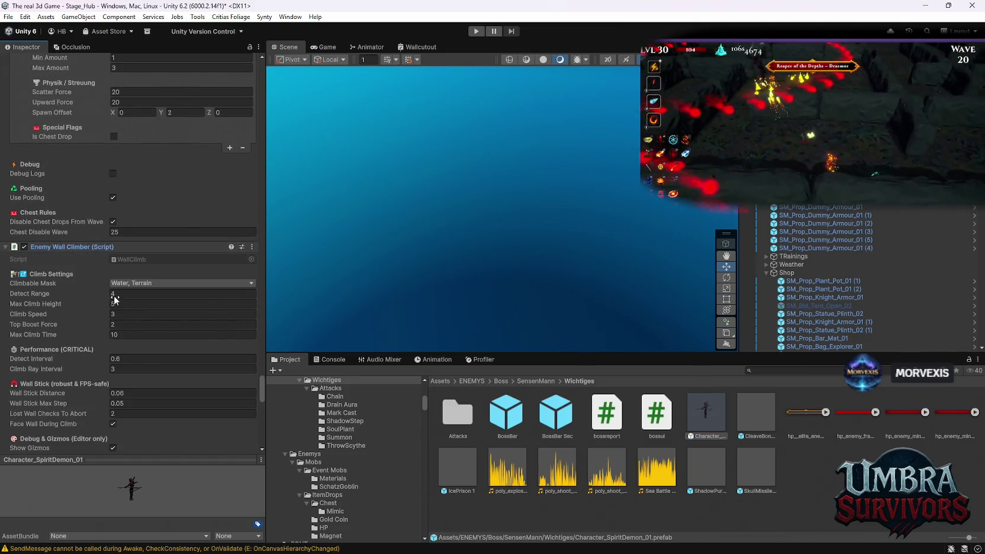
scroll(114, 307, "down", 1)
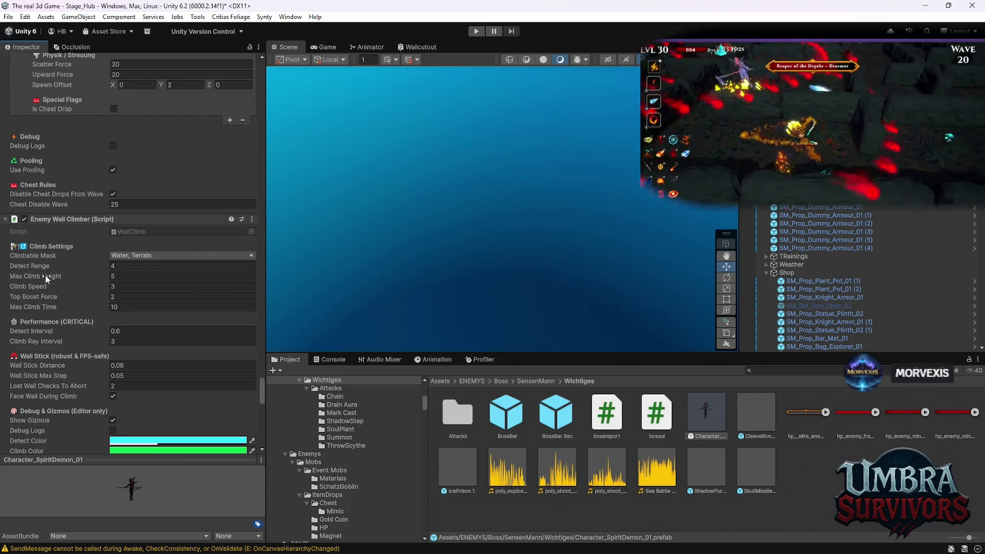
left_click(119, 287)
type("6")
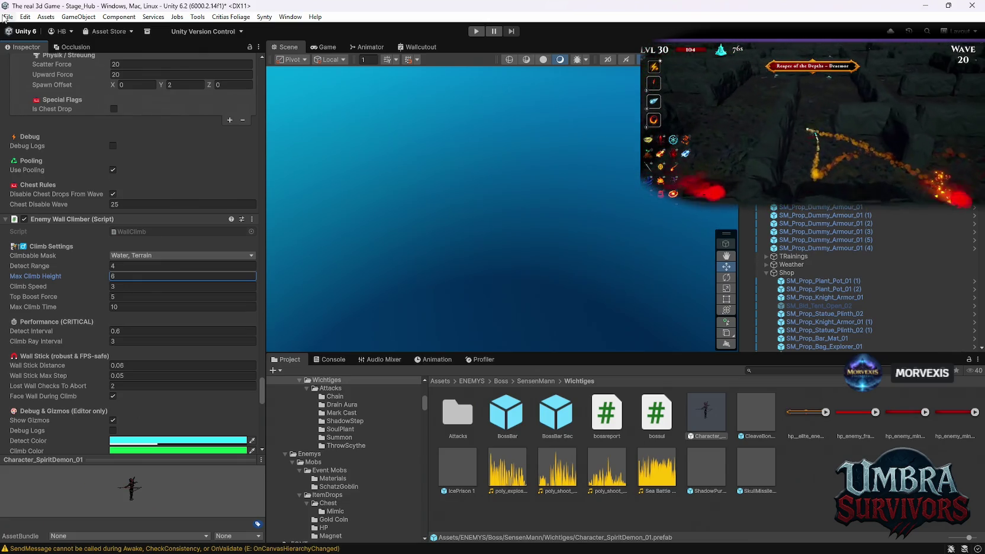
left_click(9, 18)
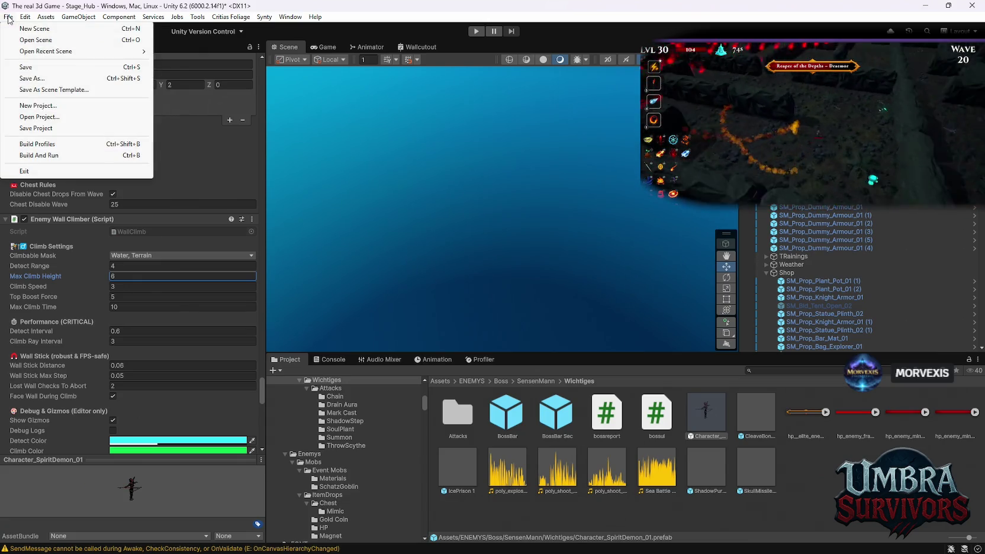
- Review the Physics project settings on the GameObject and Shared tabs, then close the window
mouse_move(21, 12)
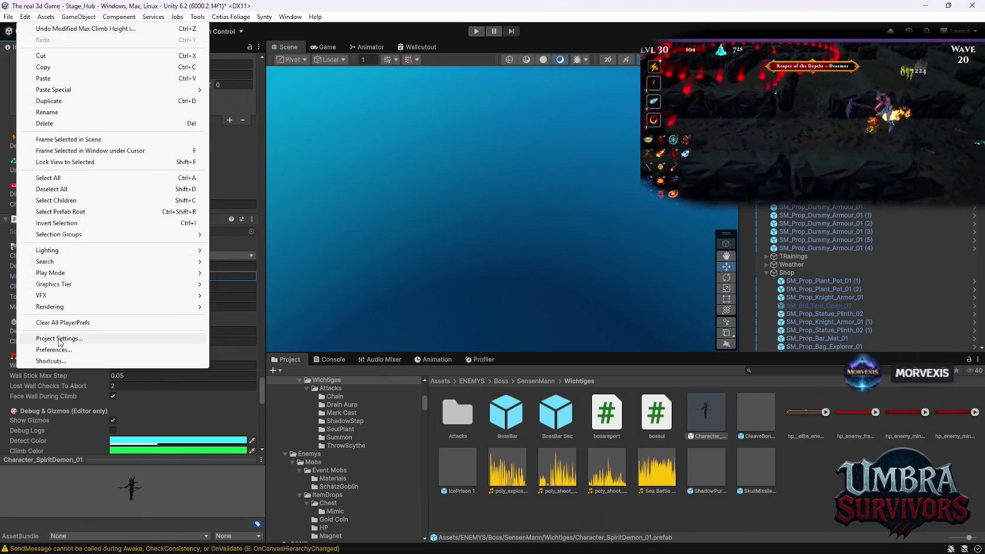
left_click(59, 339)
left_click(373, 119)
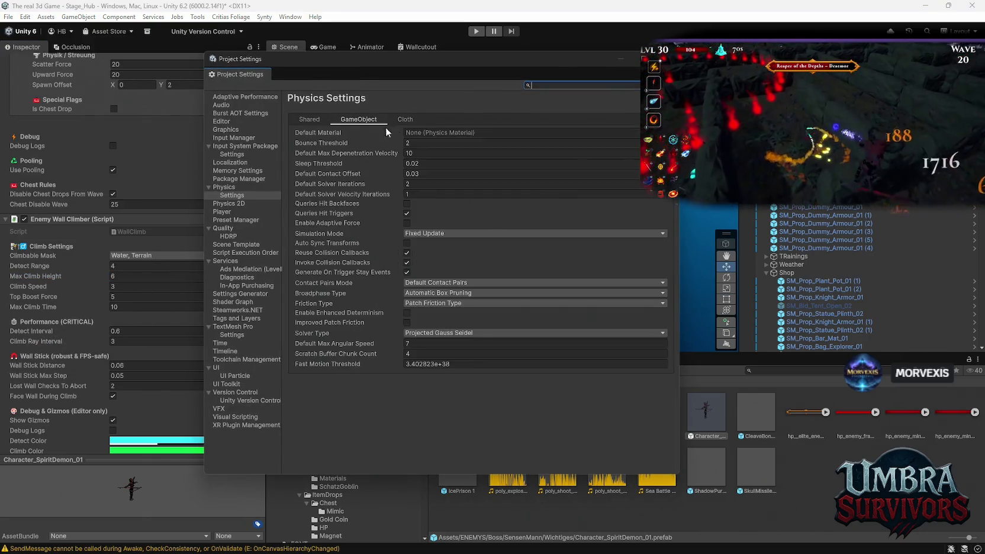
left_click(324, 122)
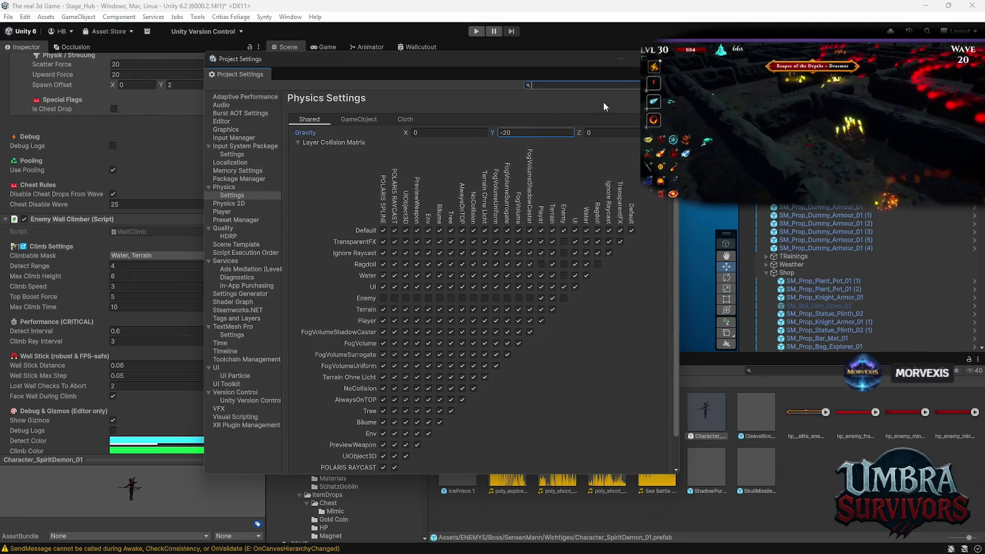
left_click(441, 43)
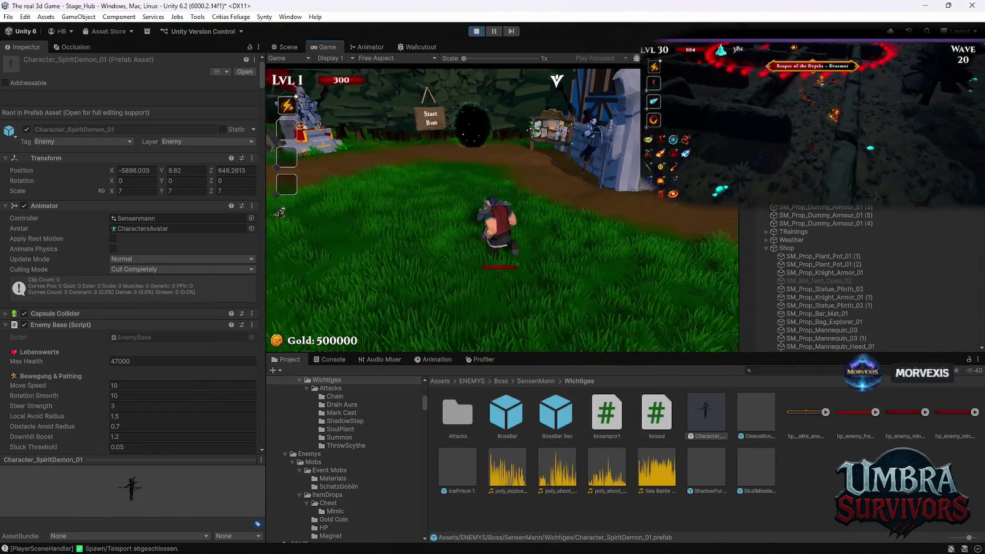
- Run the character past the statue, portal and fountain up to the Get a Weapon mausoleum
key("a")
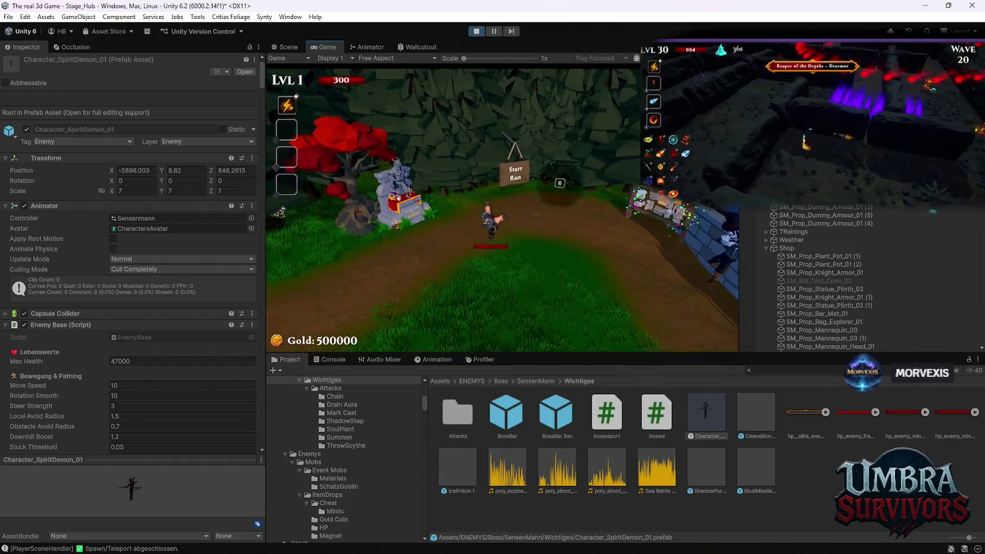
key("a")
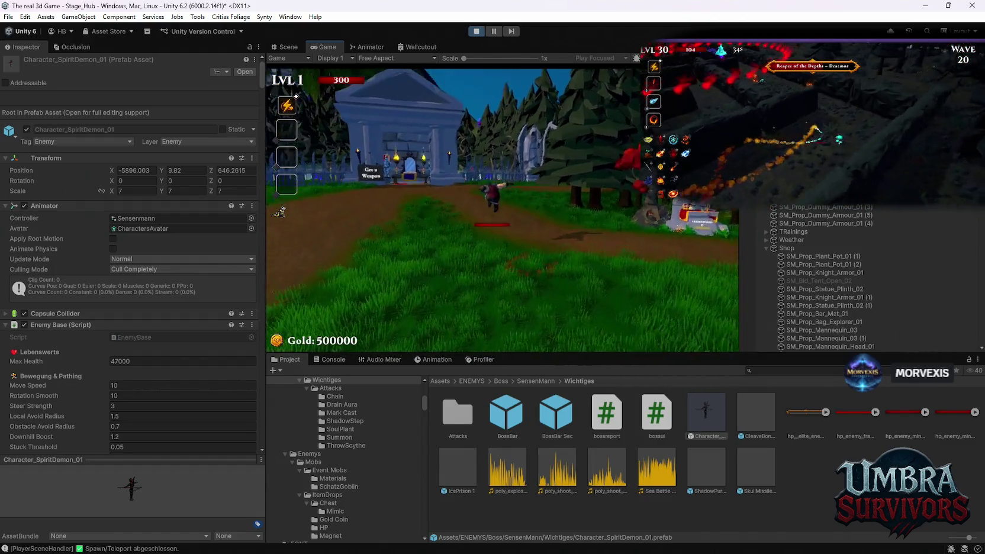
key("a")
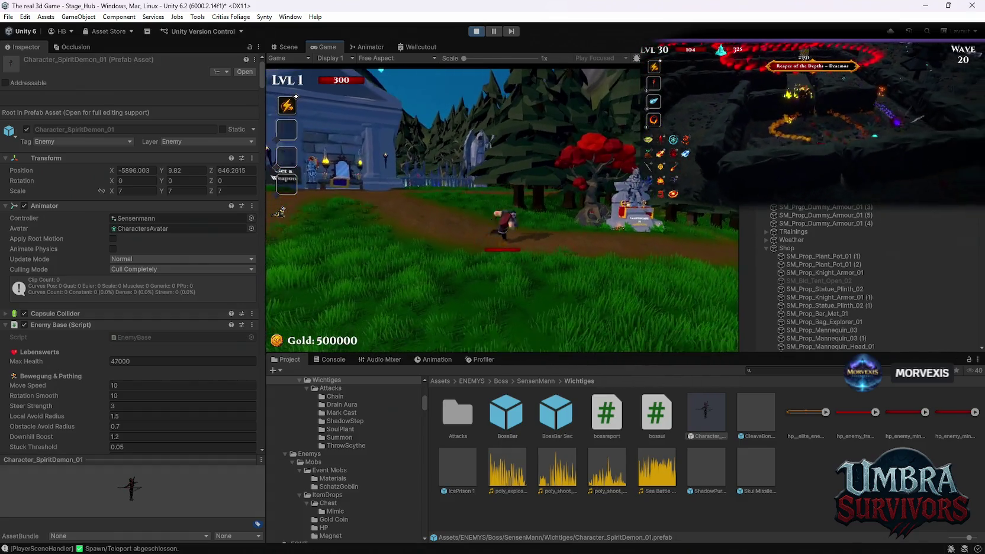
key("w")
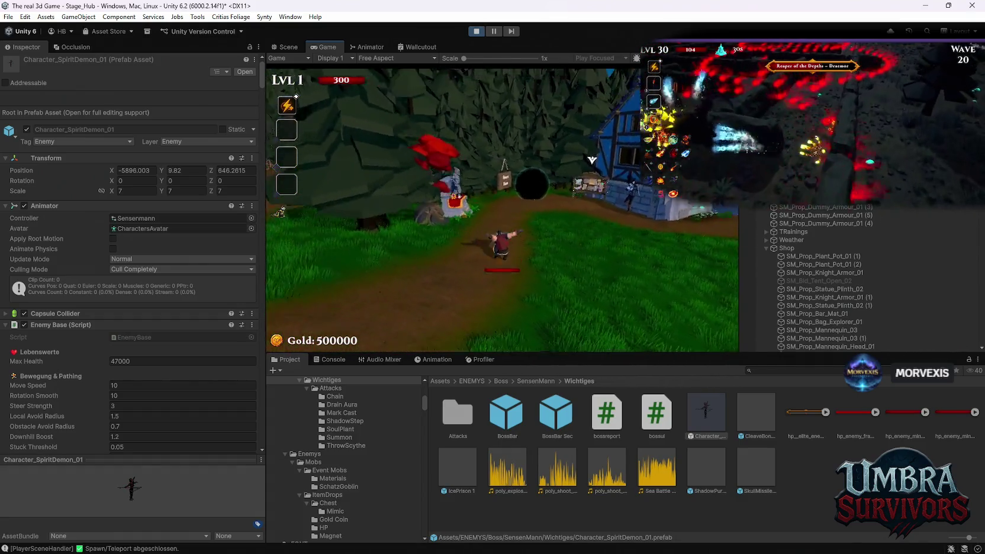
key("a")
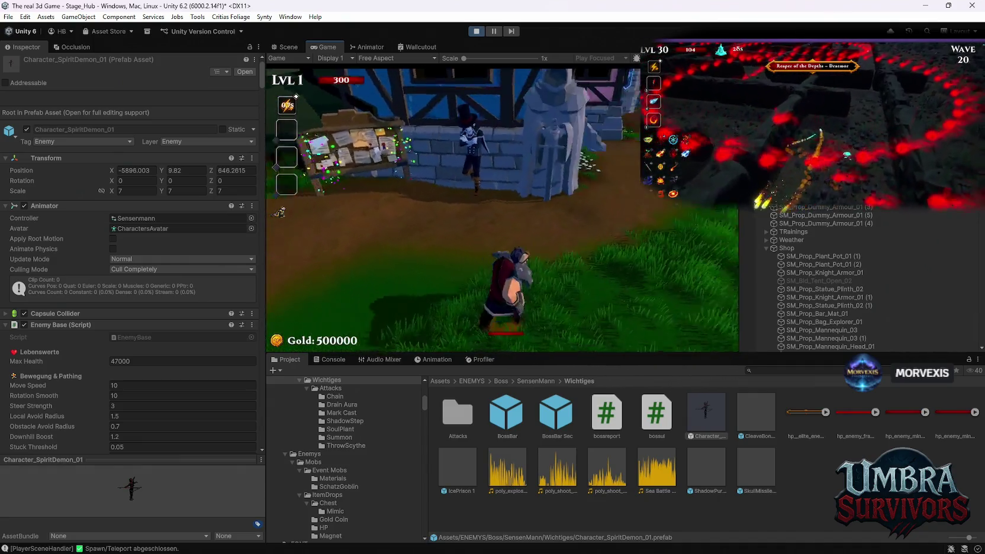
key("a")
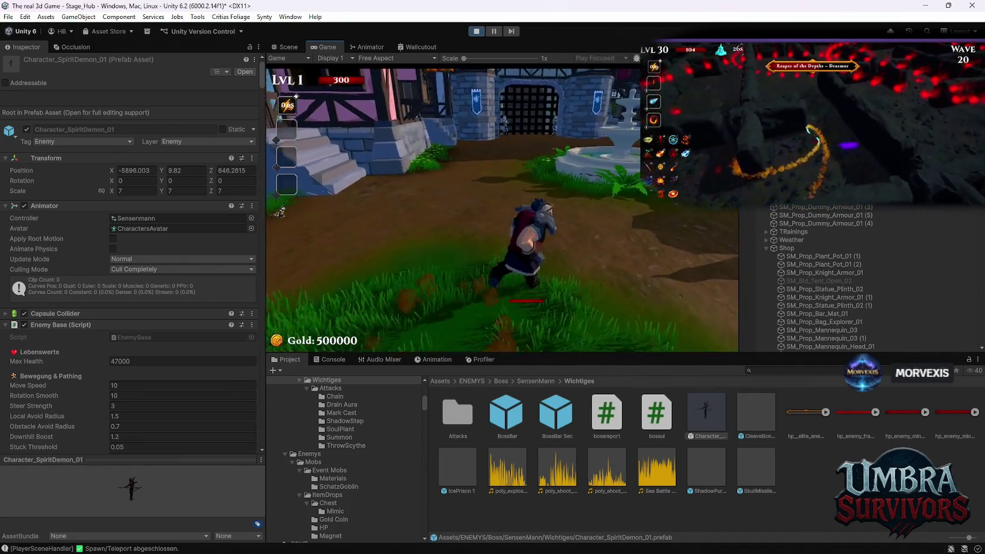
key("a")
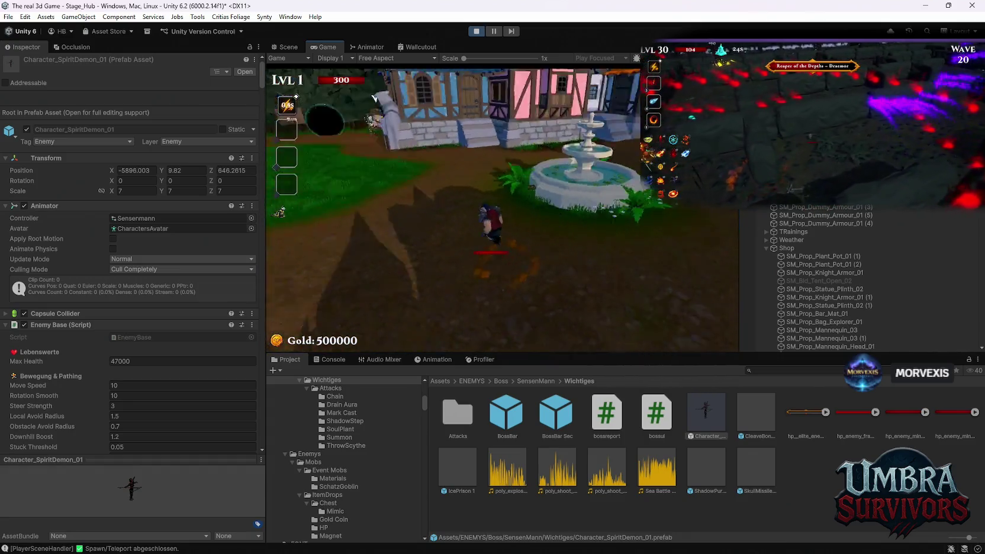
key("a")
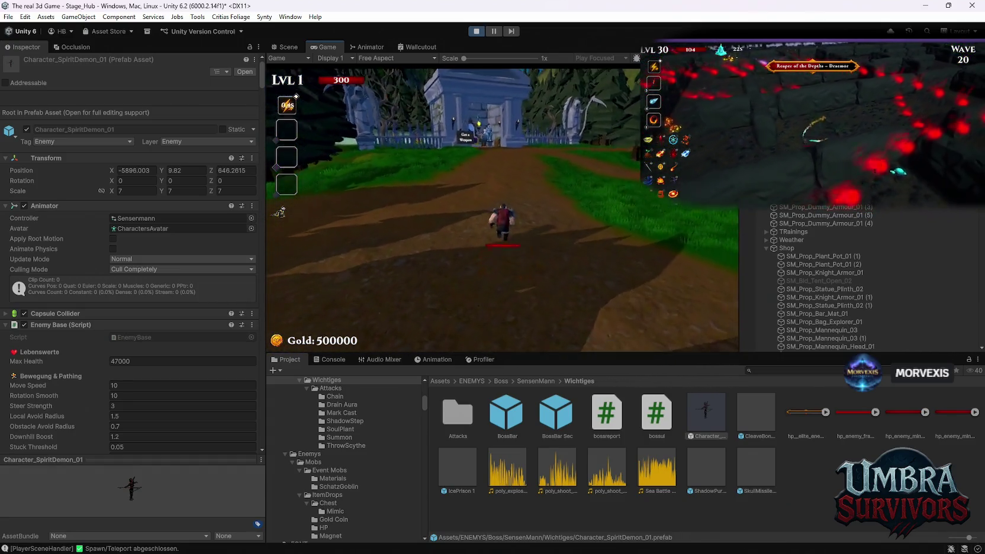
- Return to the Get a Weapon doorway, browse the Skins list in the book, then close it
key("d")
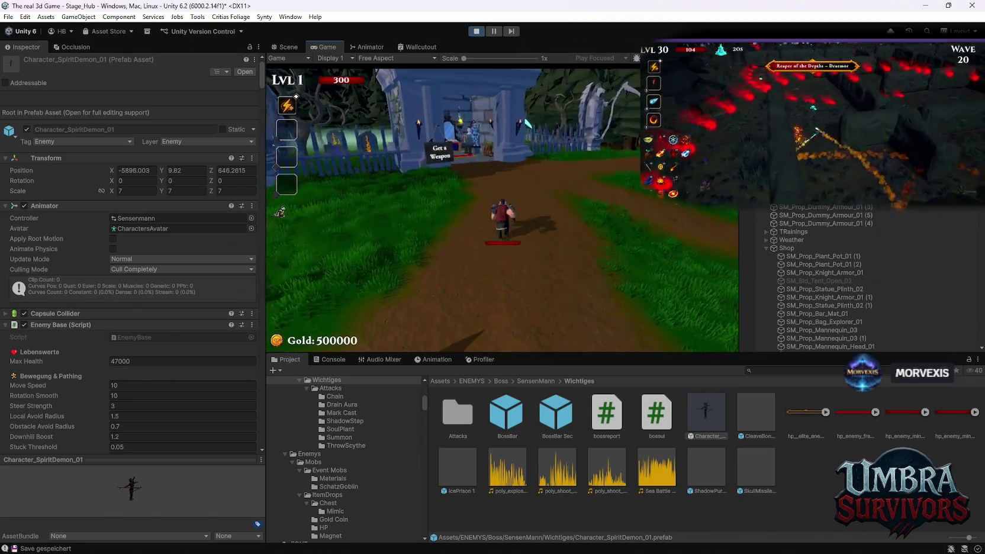
key("a")
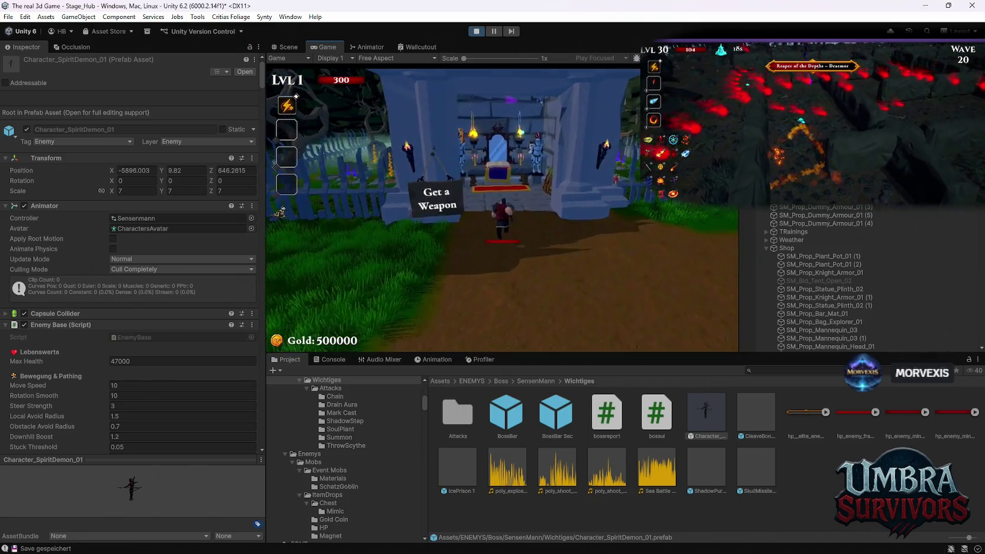
key("a")
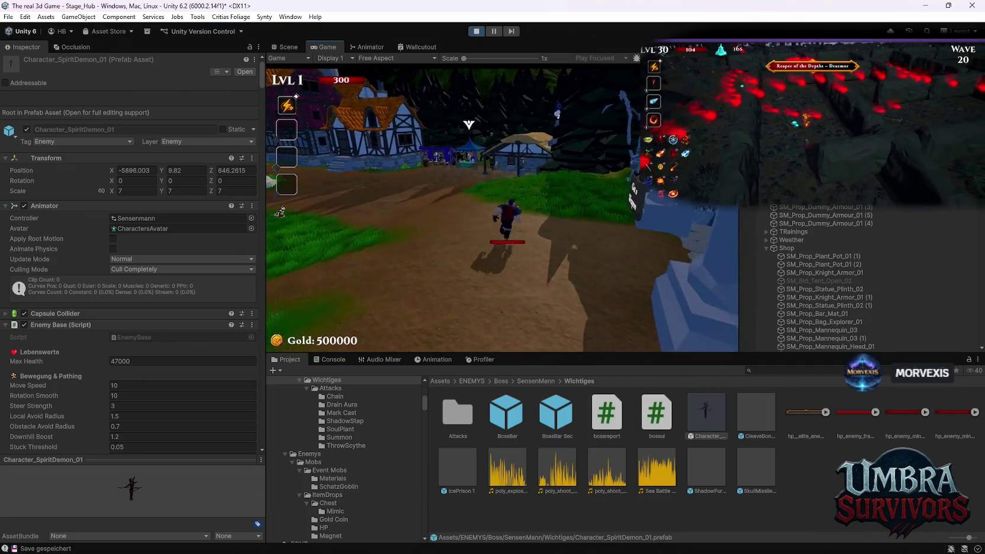
key("d")
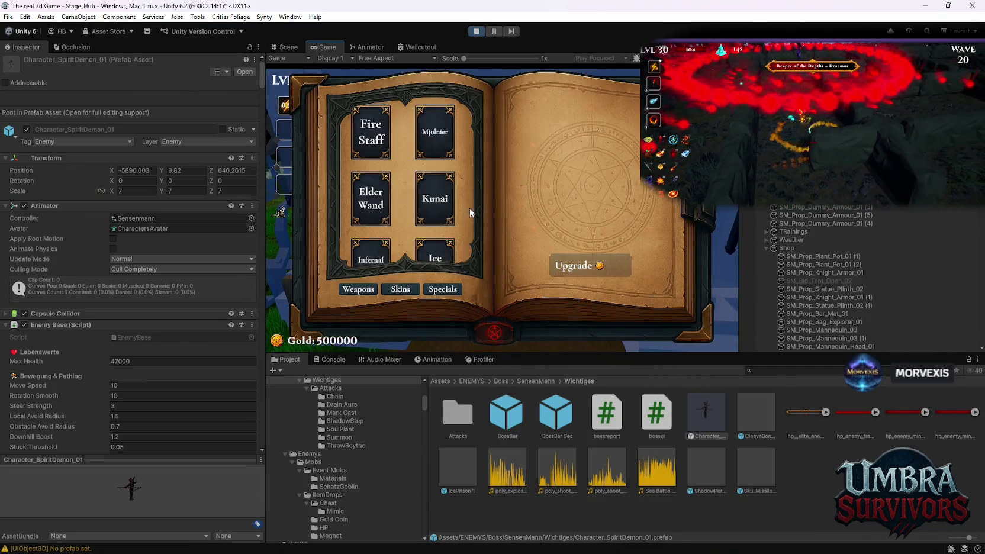
scroll(416, 227, "up", 2)
left_click(395, 292)
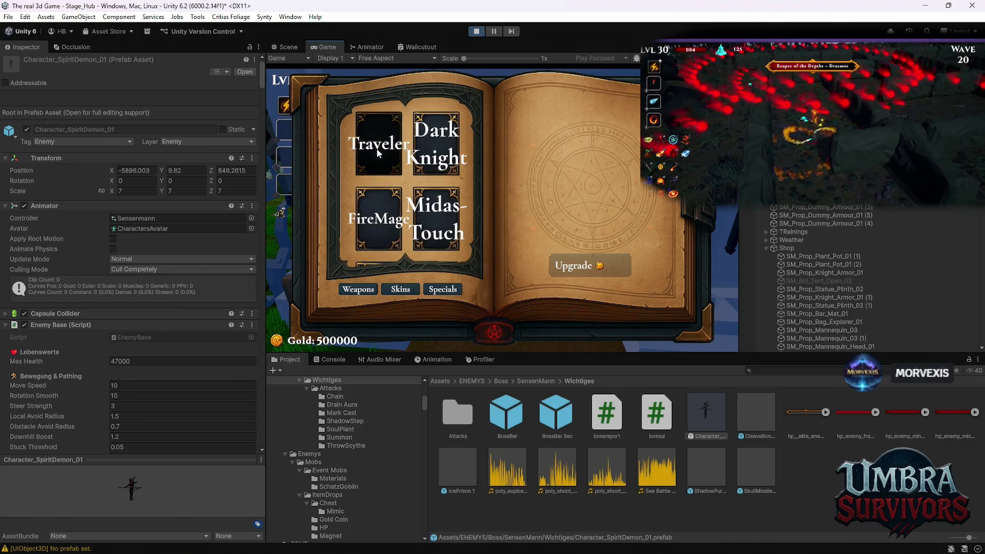
key("Escape")
- Run around the hub and back into the Get a Weapon shrine to view the weapon book
key("s")
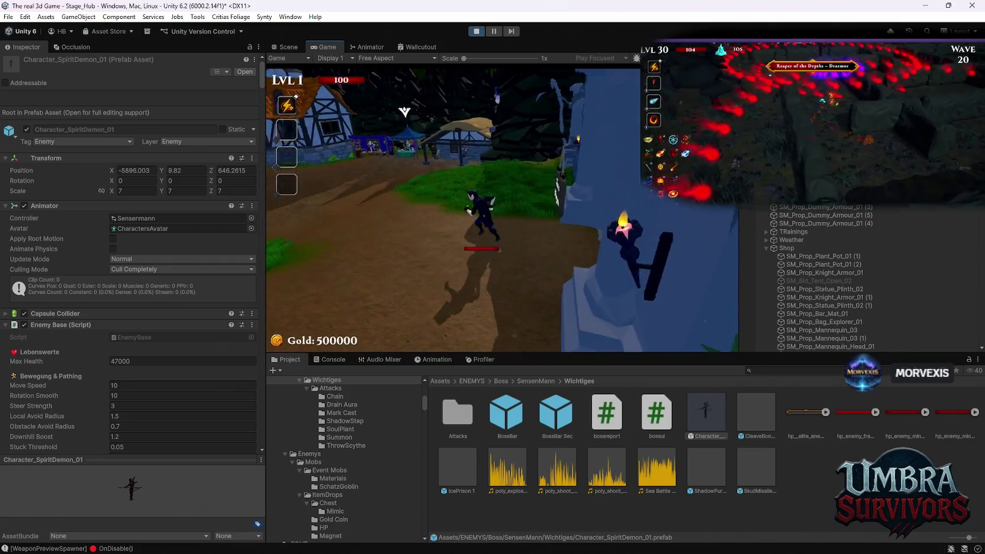
key("w")
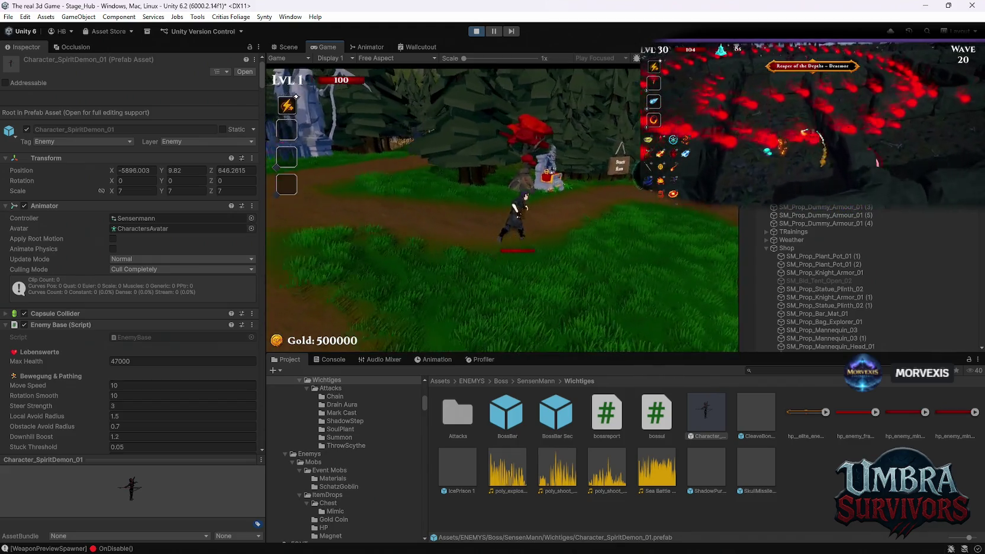
key("w")
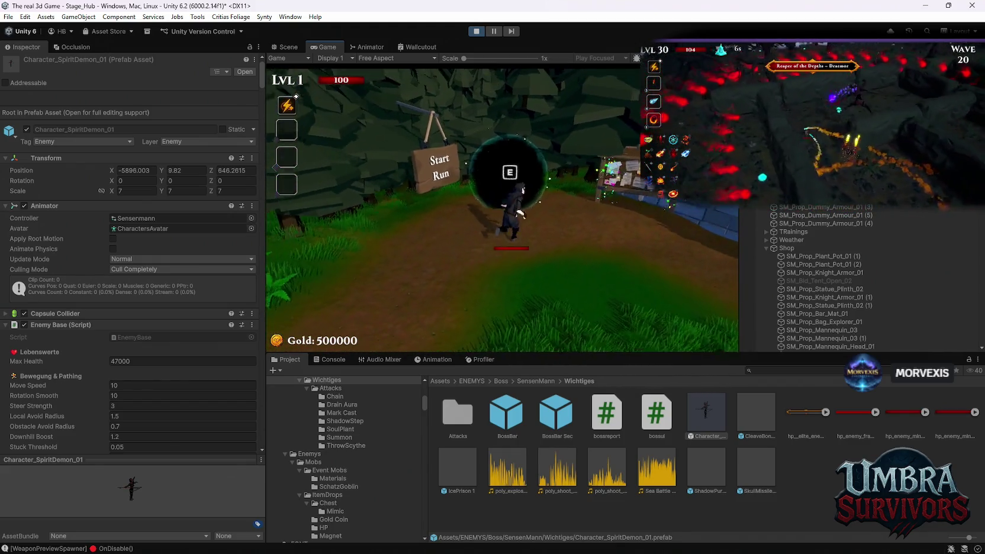
key("a")
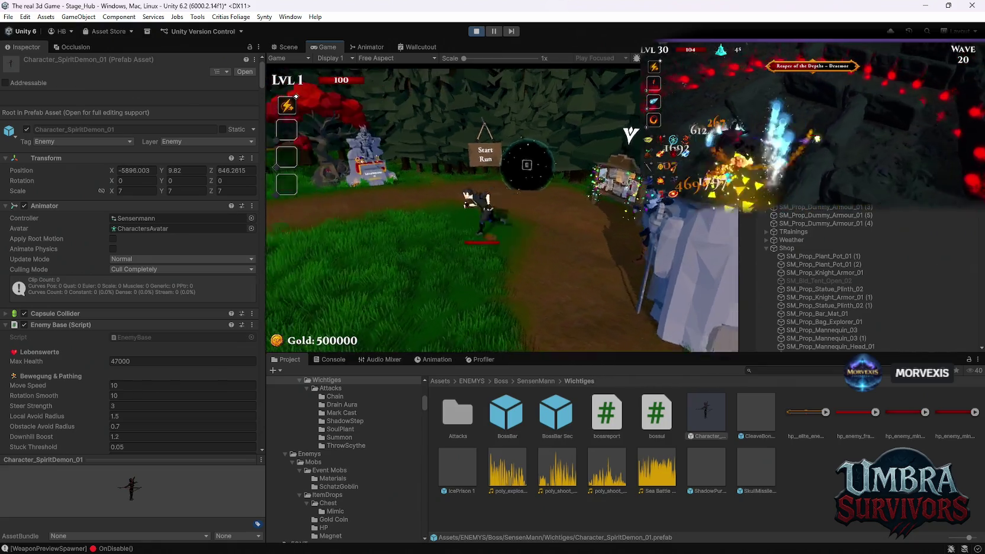
key("a")
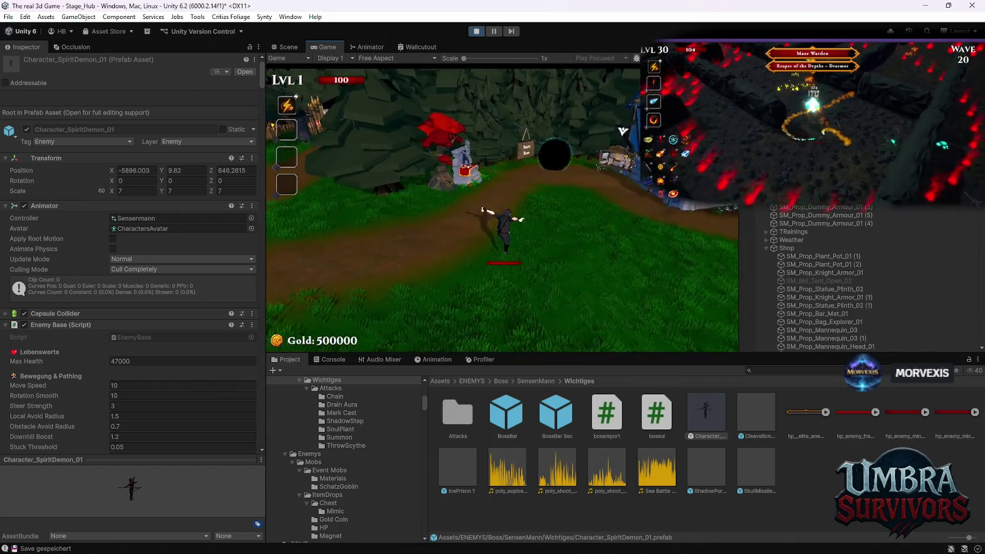
key("d")
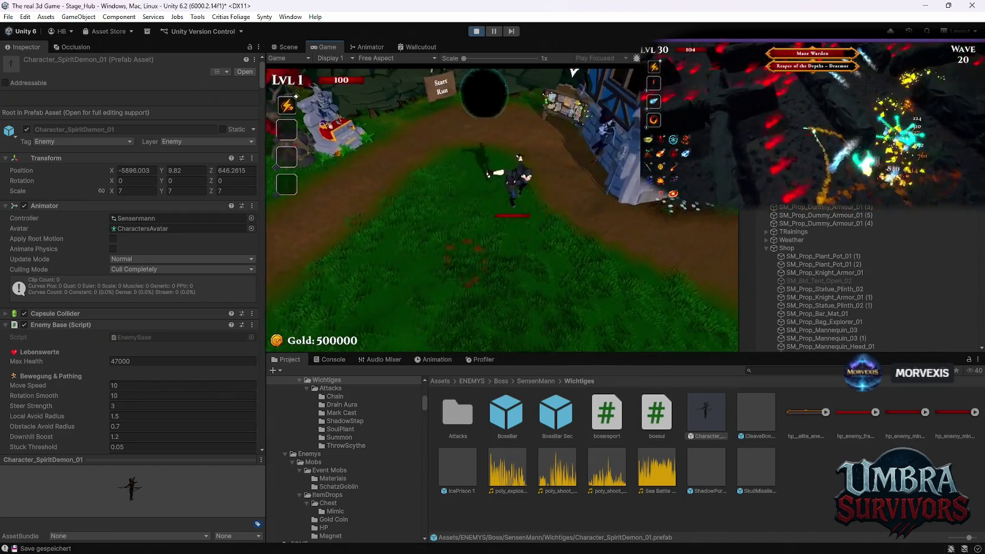
key("w")
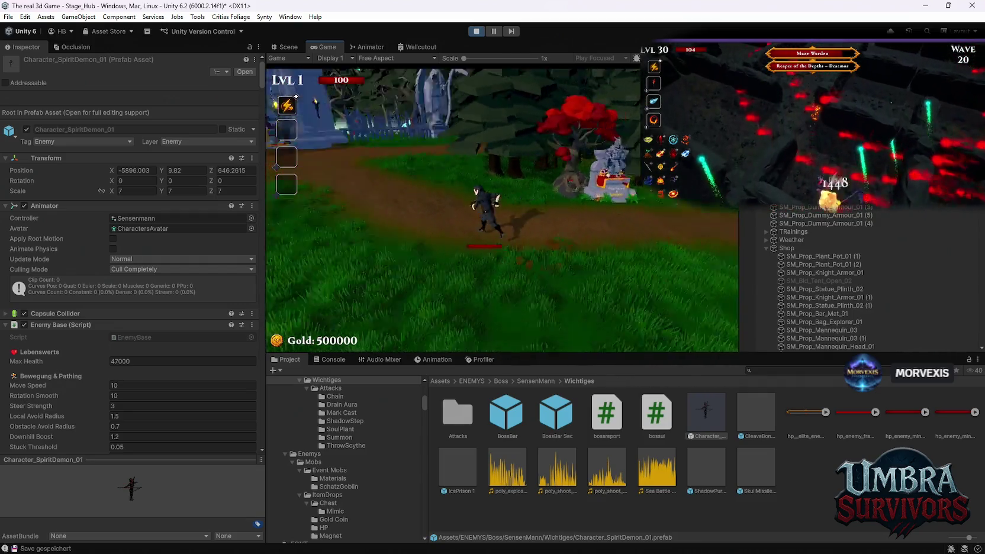
key("w")
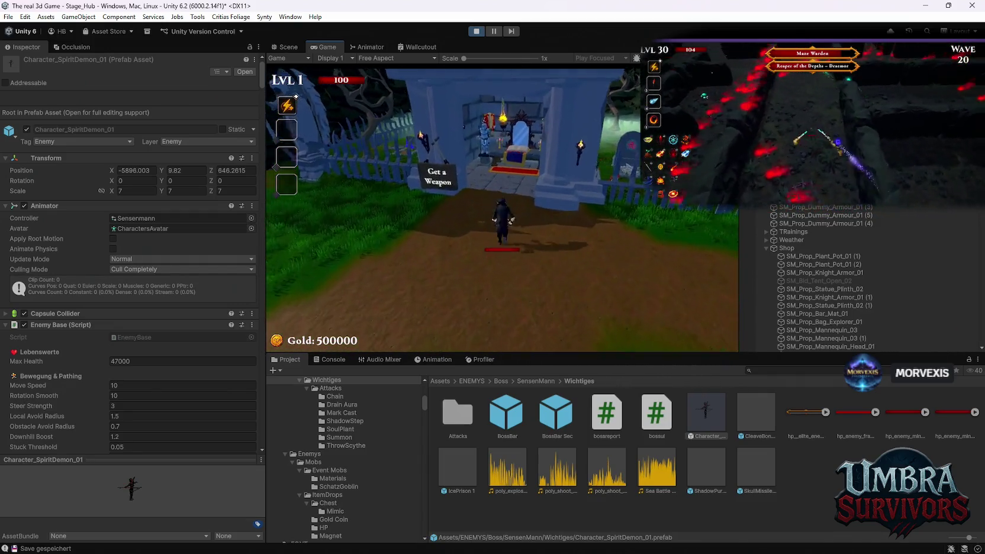
key("w")
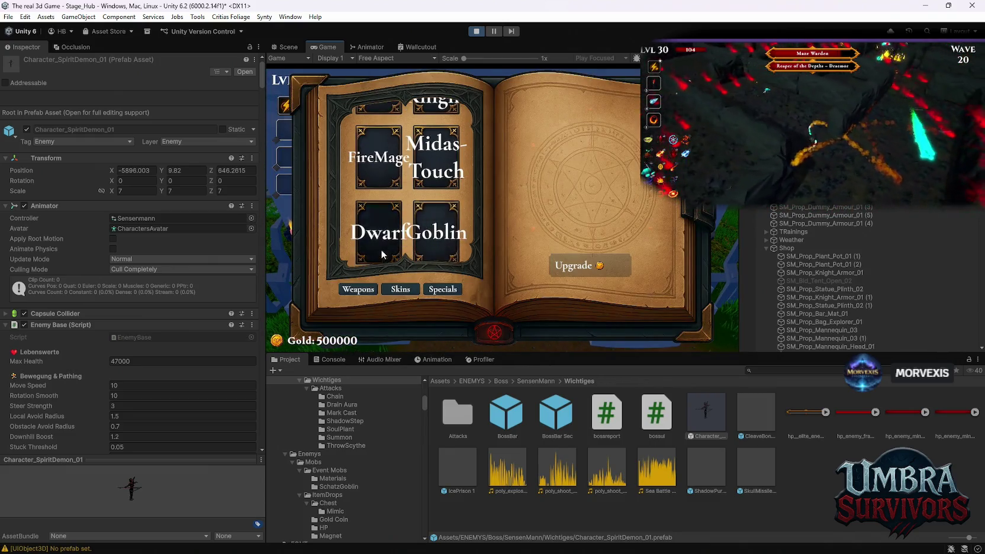
key("Escape")
- Run to the Start Run portal and pick the Heart of the Vampire card
key("w")
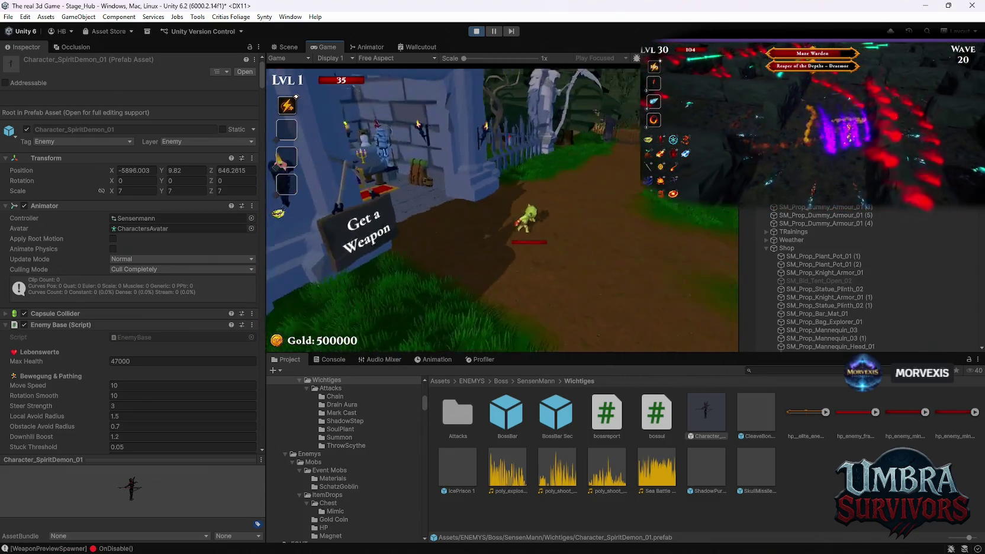
key("w")
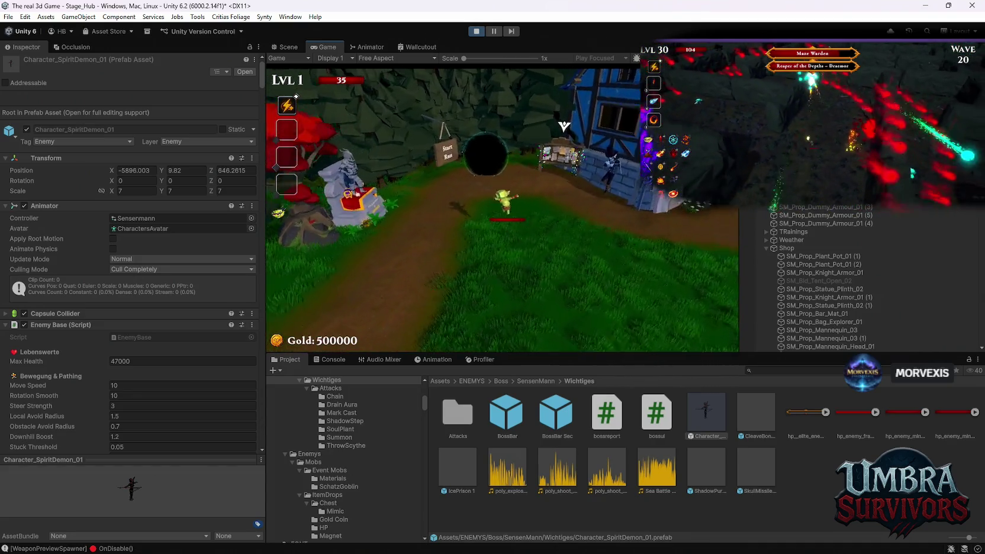
key("w")
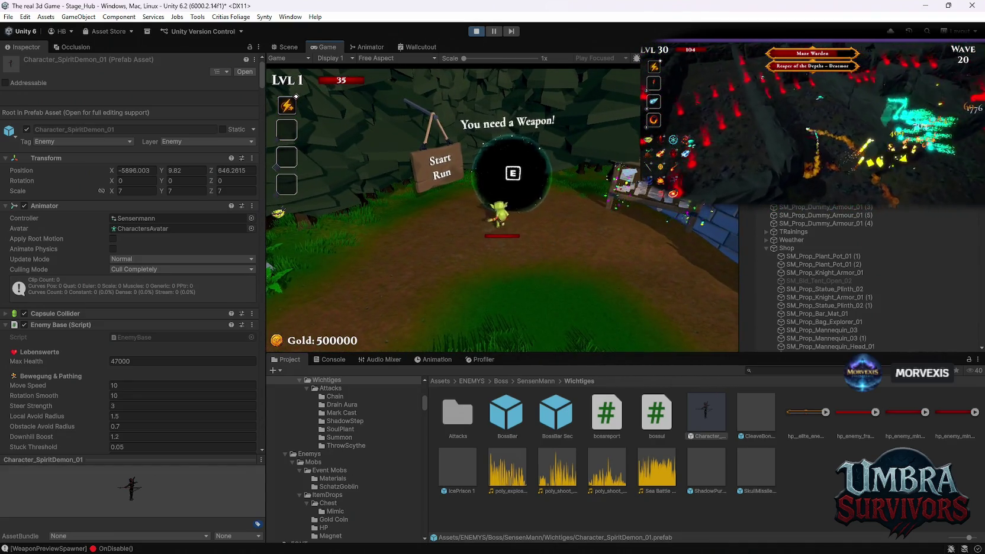
key("e")
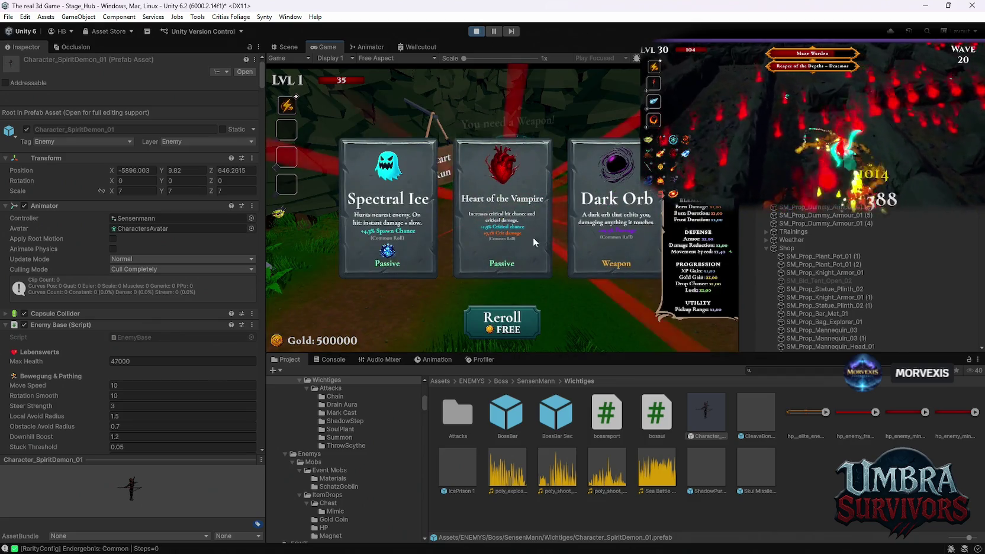
left_click(517, 232)
- Walk into the crypt and open the weapon book at the throne, then close it
key("w")
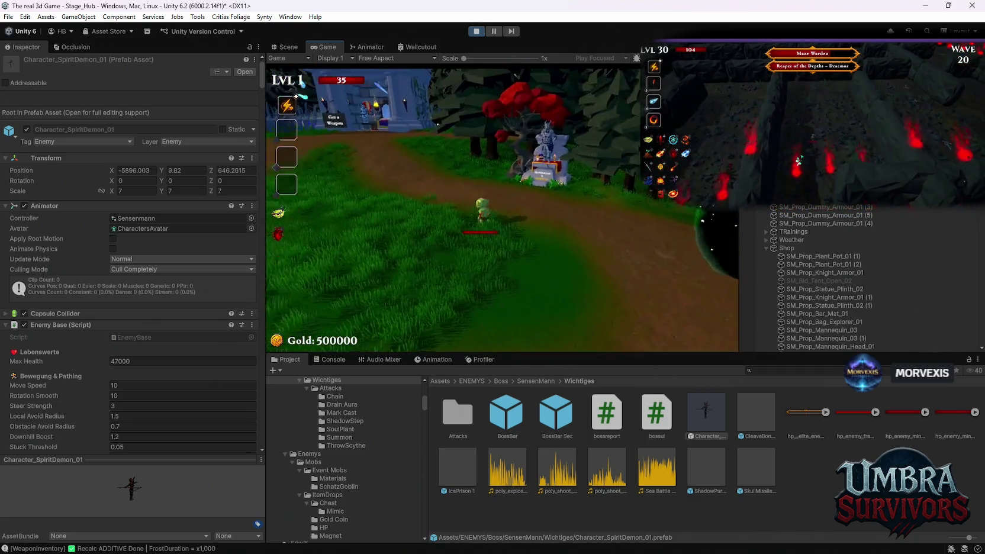
key("w")
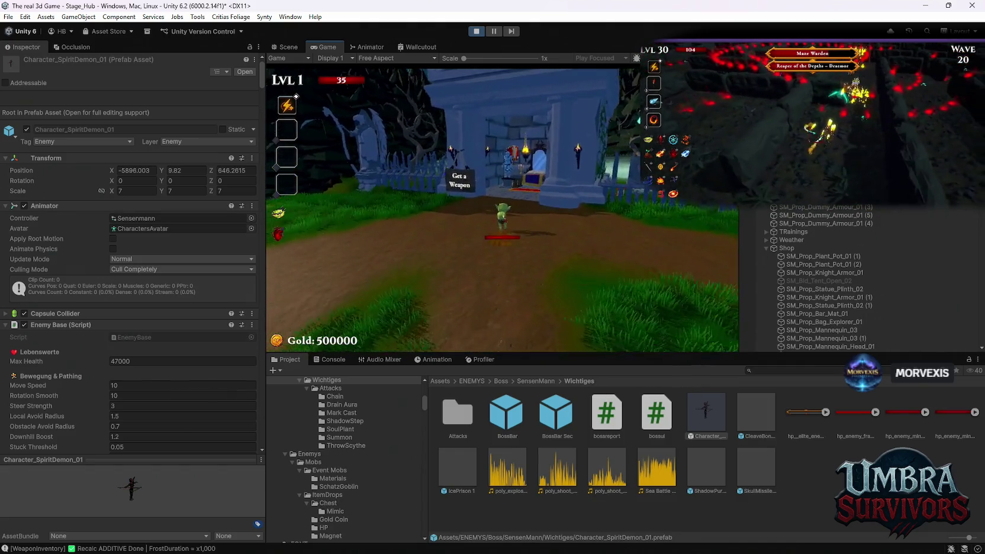
key("w")
key("e")
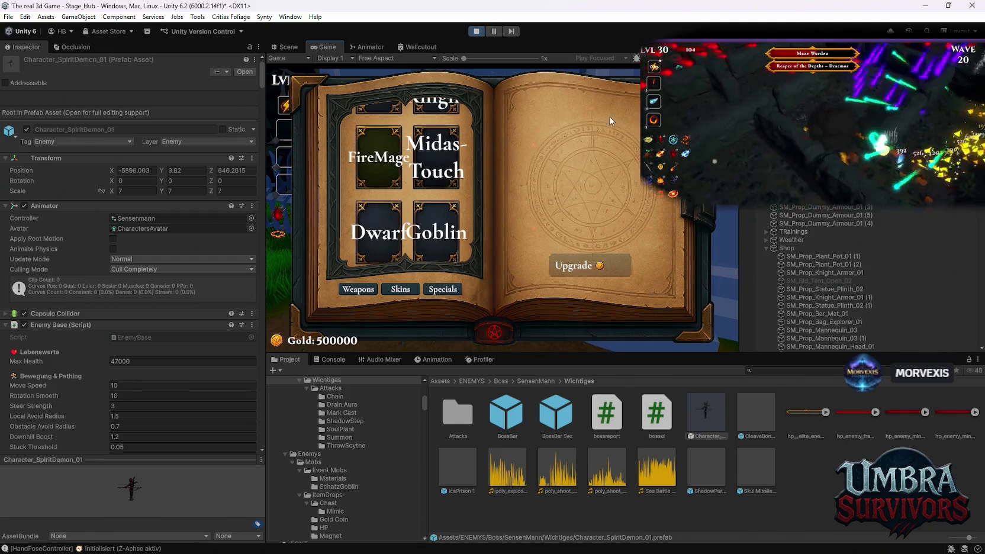
key("Escape")
- Walk to the Start Run portal, pause the game and stop the play session
key("s")
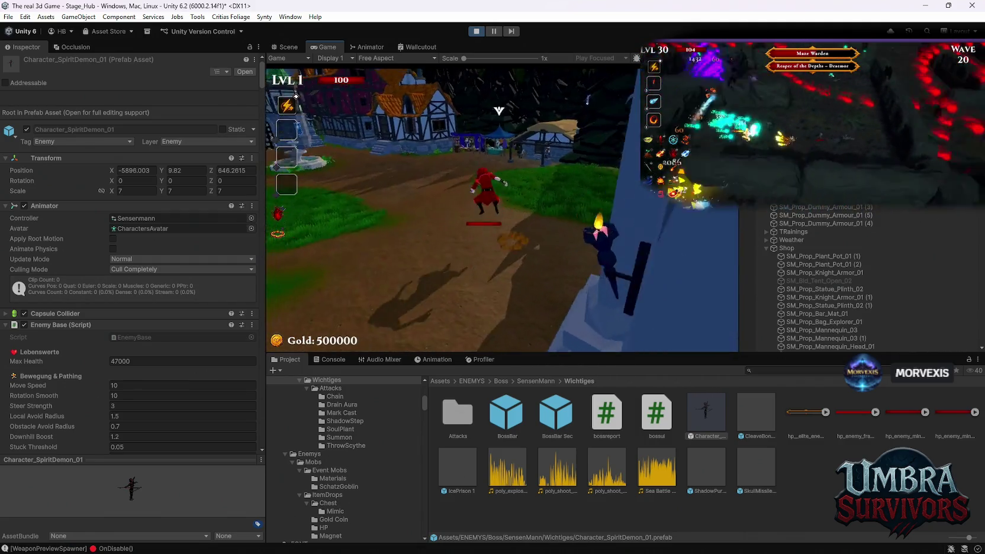
key("a")
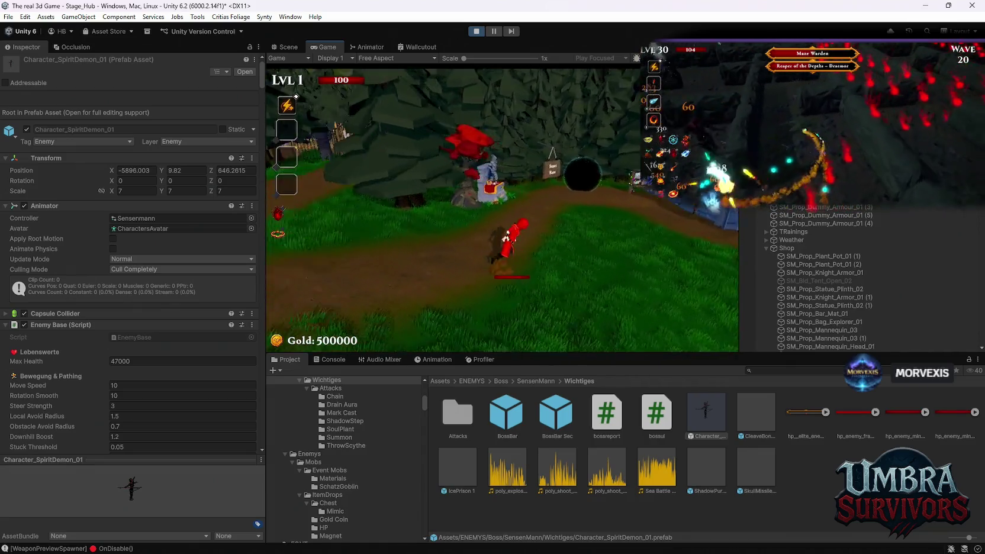
key("Escape")
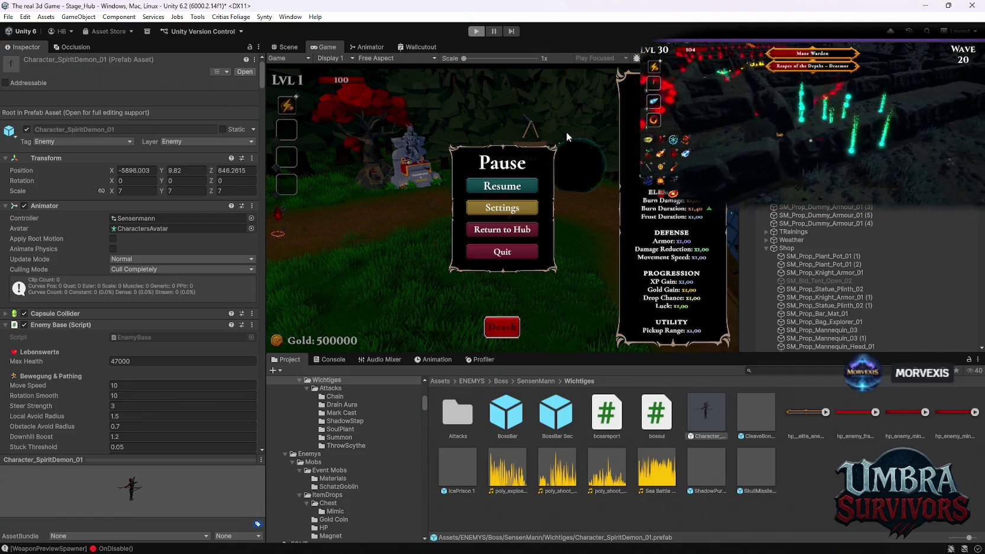
key("ctrl+p")
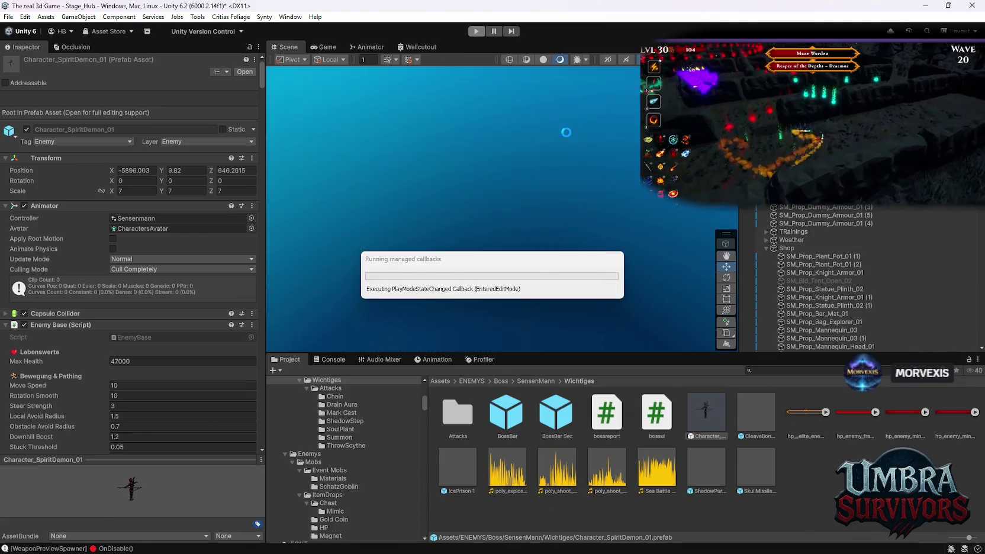
- Save the current scene and the whole project
left_click(8, 17)
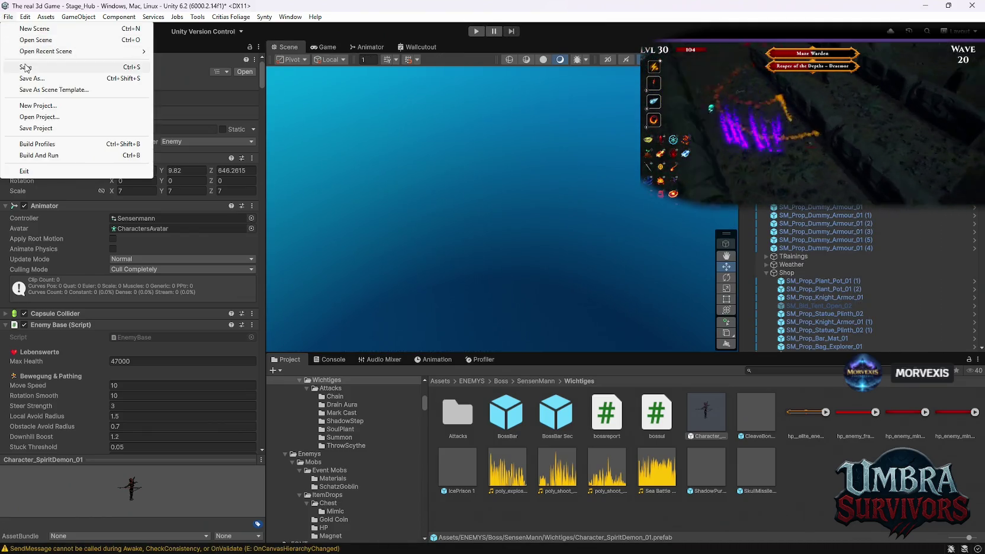
left_click(26, 67)
left_click(8, 16)
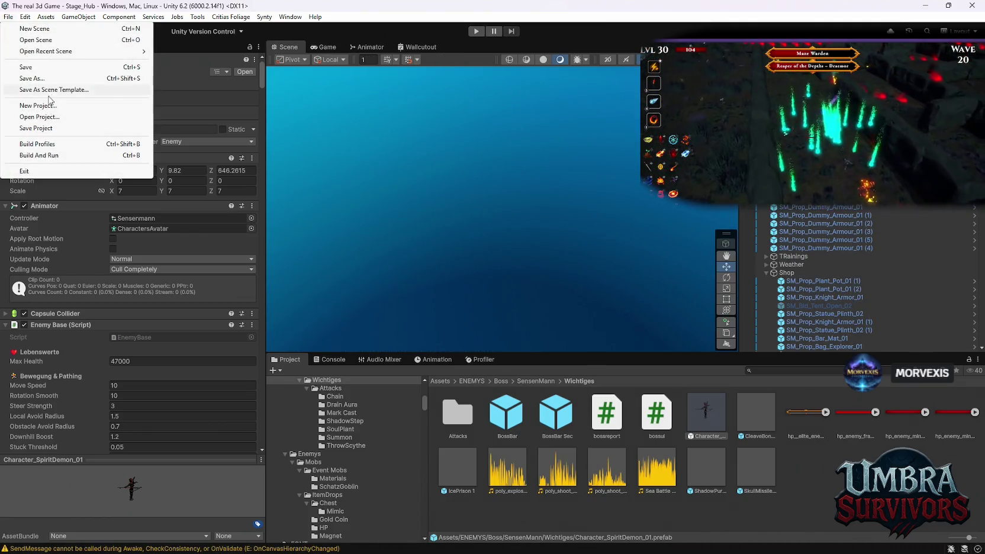
left_click(24, 129)
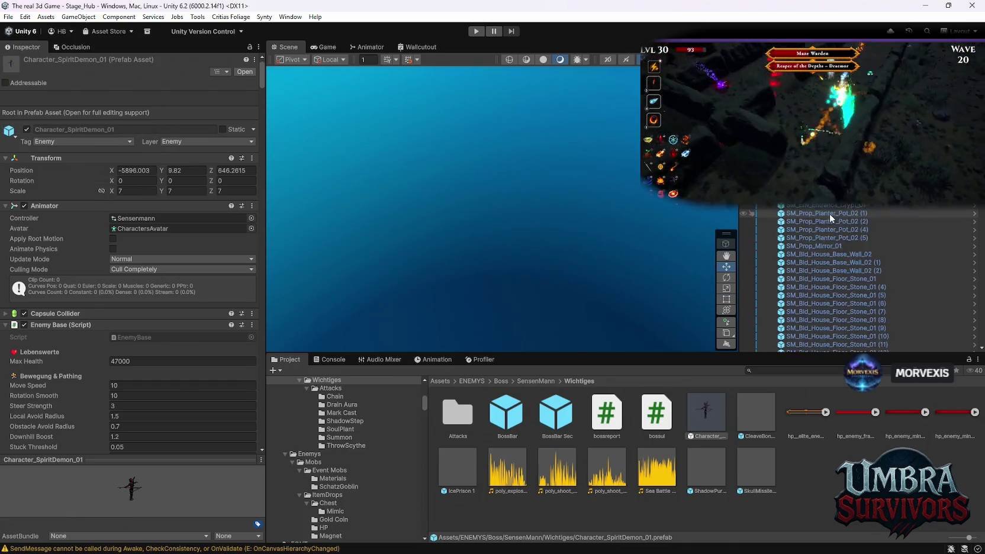
- Set the Player's Smooth Player Movement Jump Force to 27 and enter Play mode
left_click(767, 272)
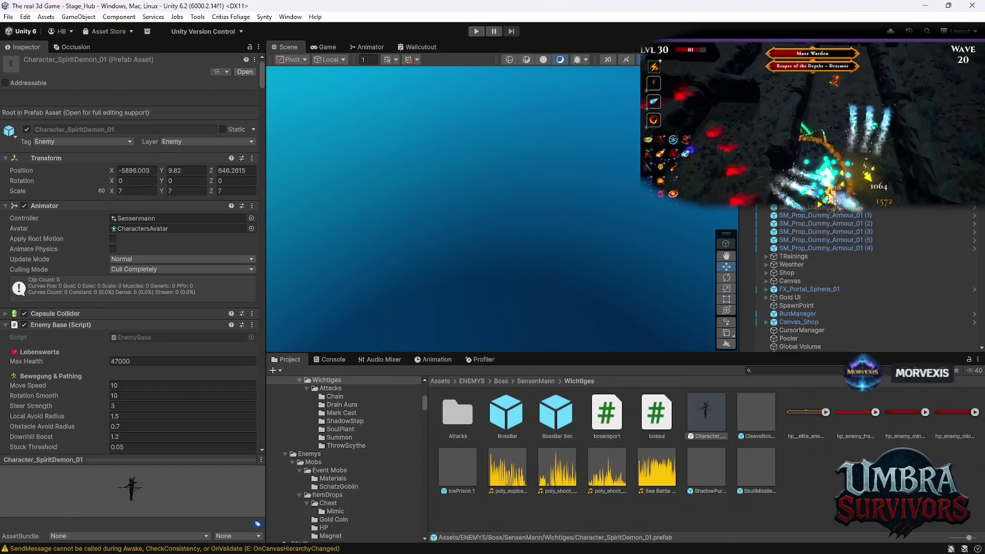
scroll(811, 221, "up", 10)
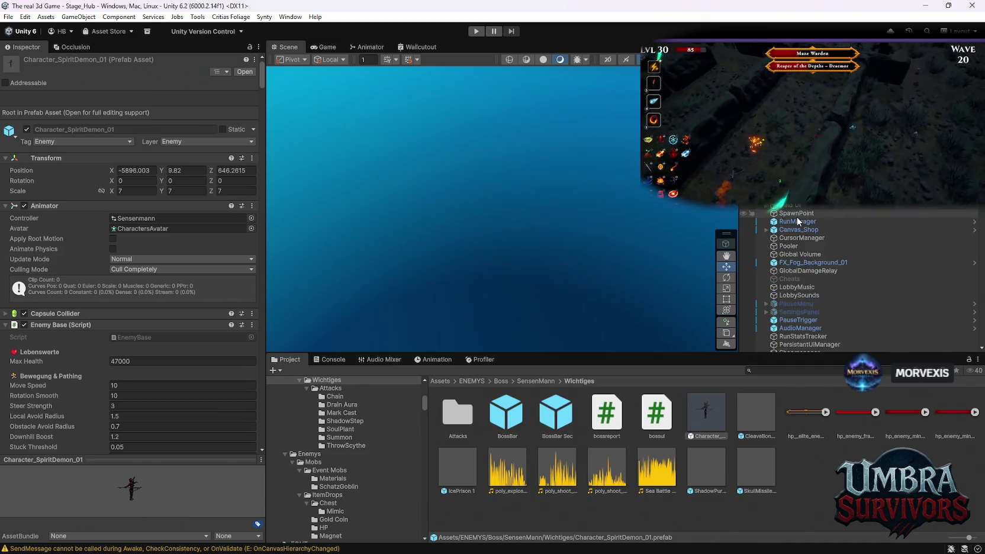
left_click(797, 243)
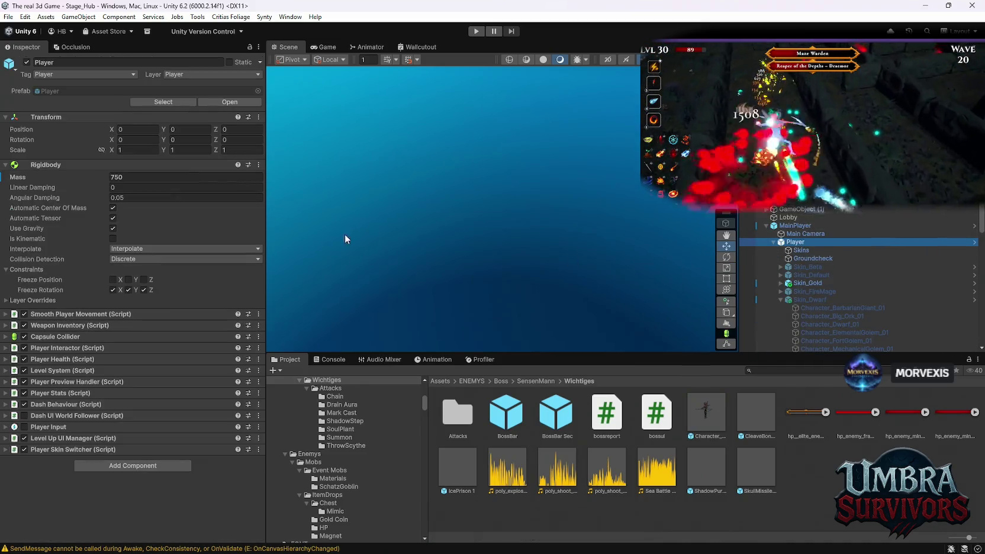
left_click(6, 314)
scroll(130, 278, "down", 3)
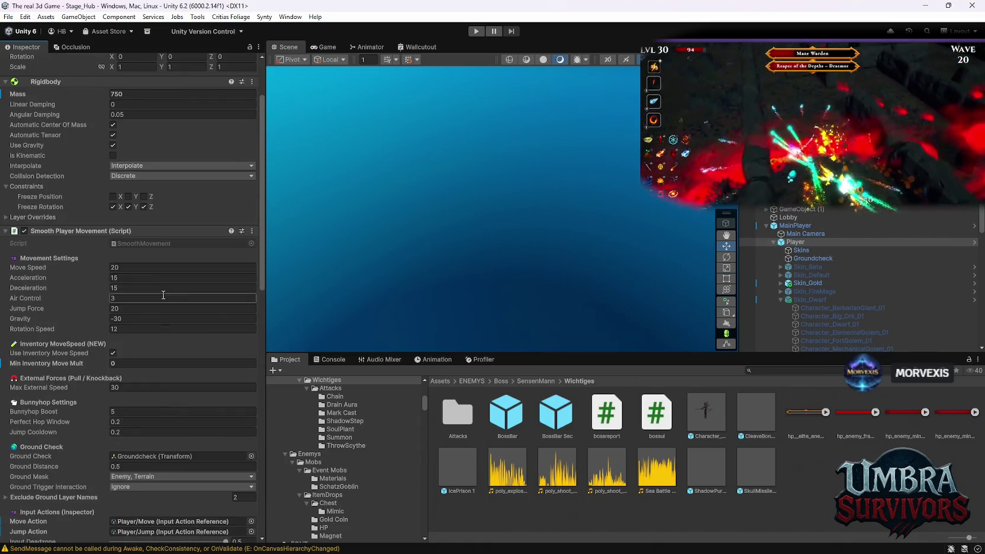
left_click(127, 308)
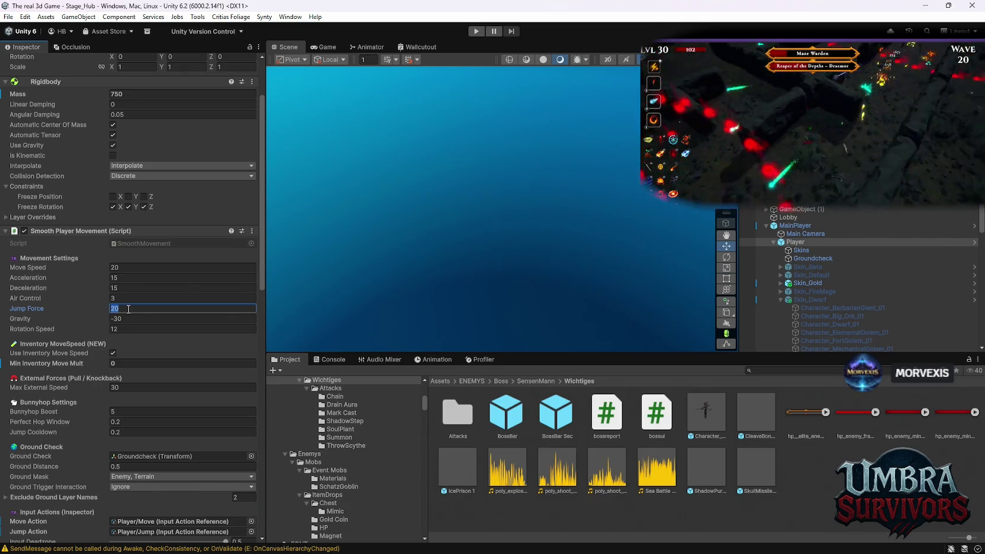
type("27")
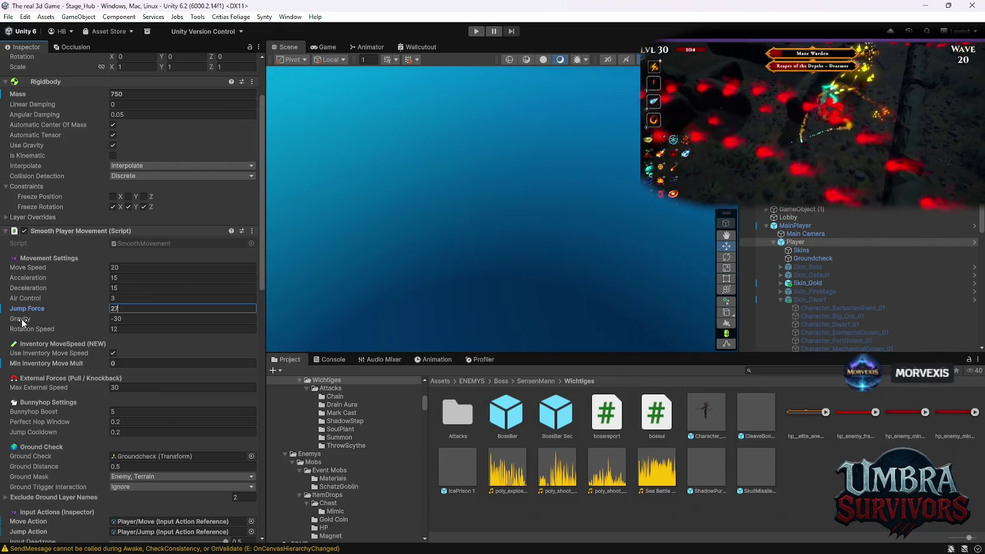
left_click(476, 31)
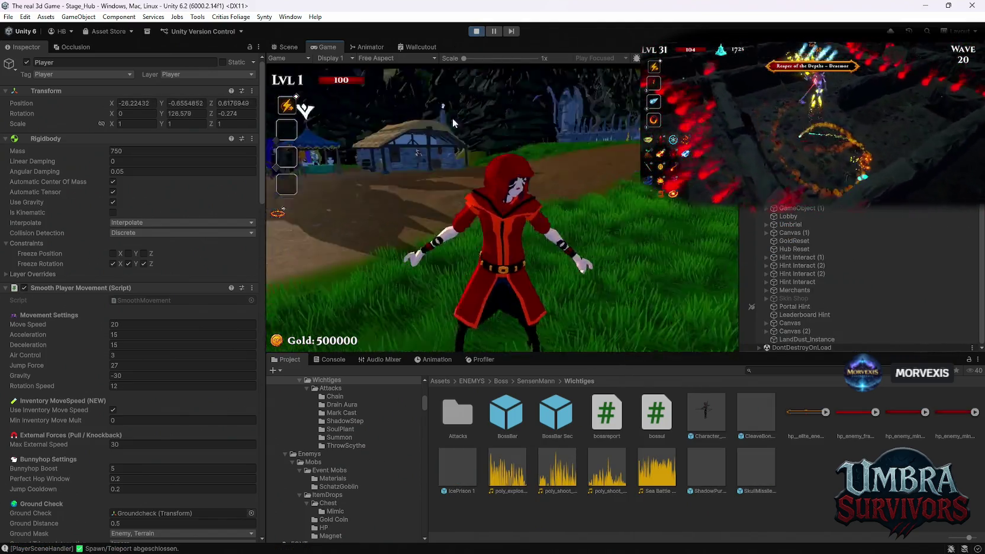
- Run to the Get a Weapon temple, check the Kunai and Skins pages, then pause the game
key("w")
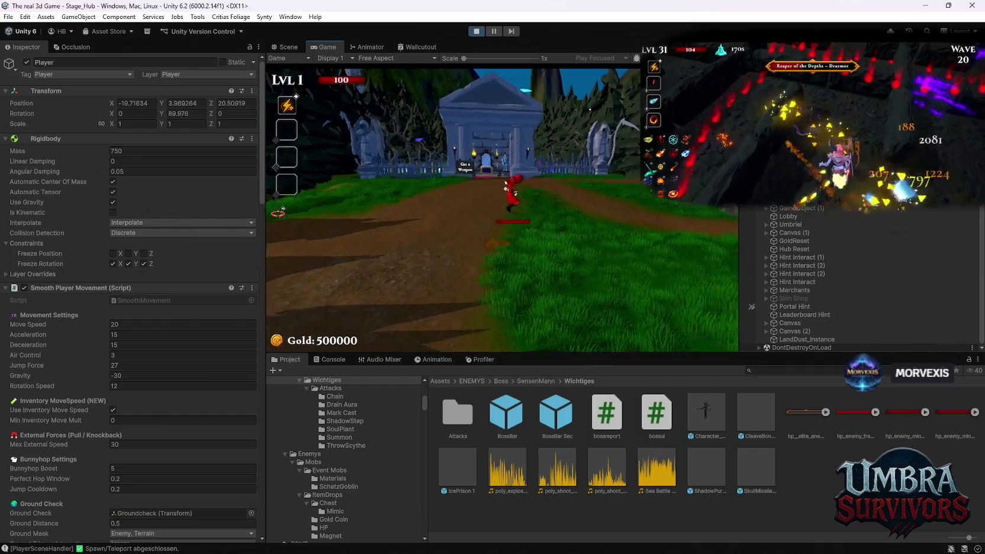
key("w")
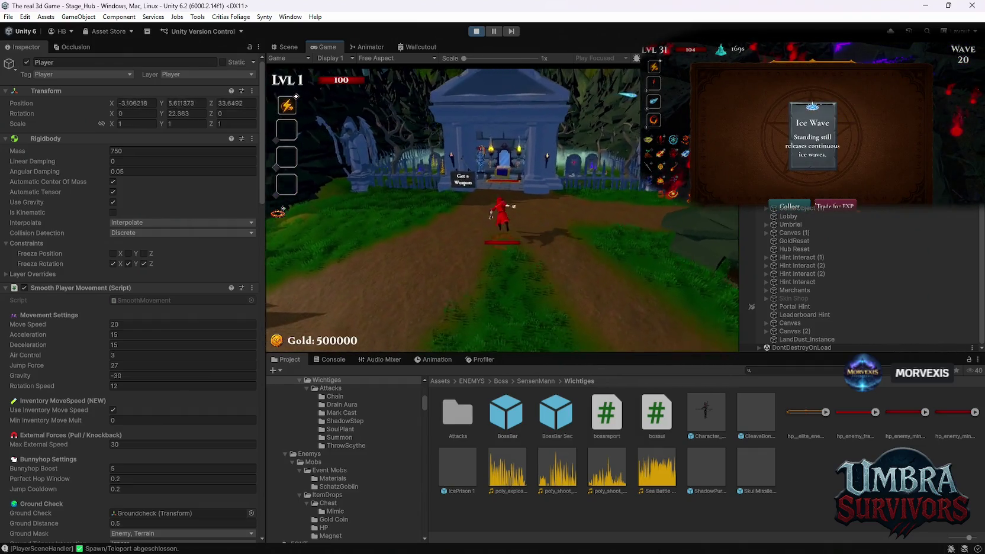
key("w")
key("e")
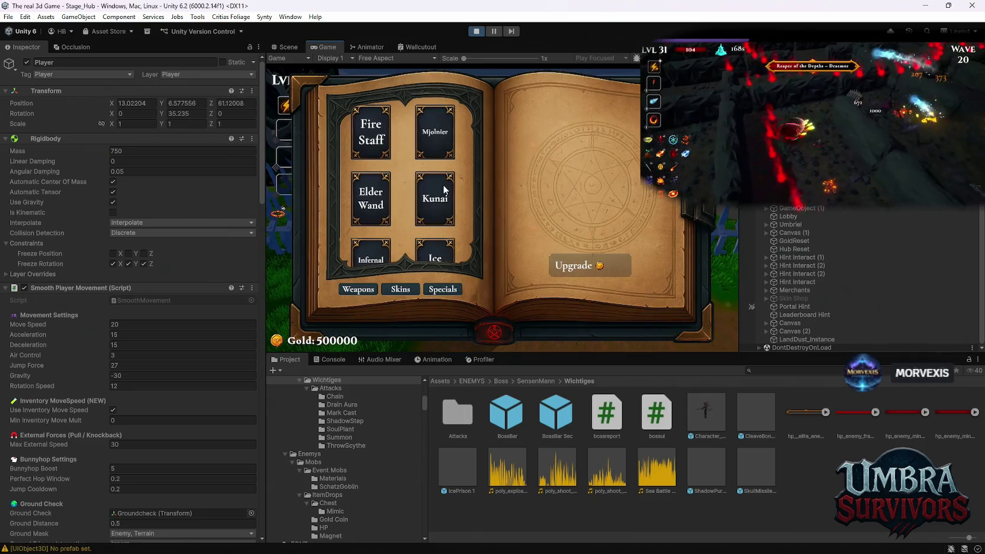
left_click(453, 209)
left_click(401, 289)
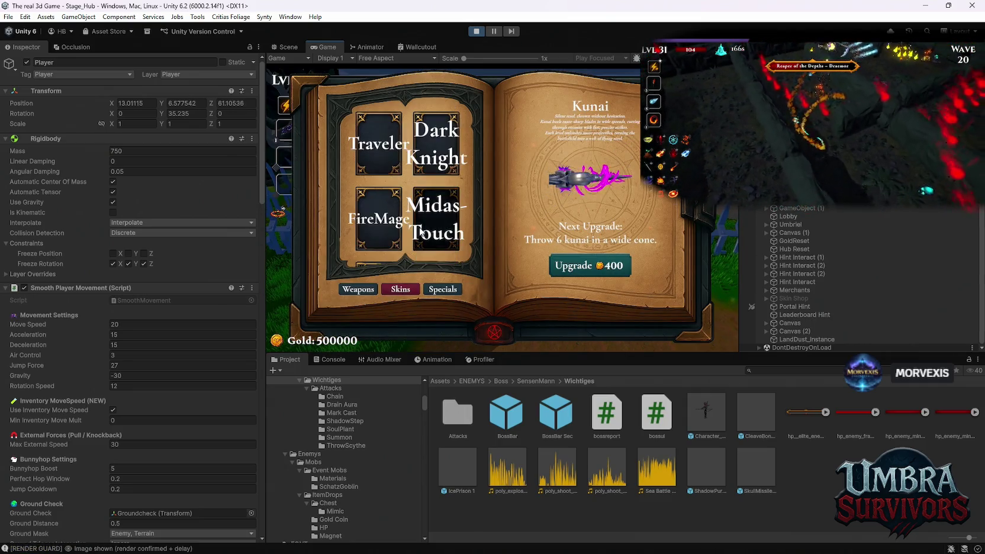
key("Escape")
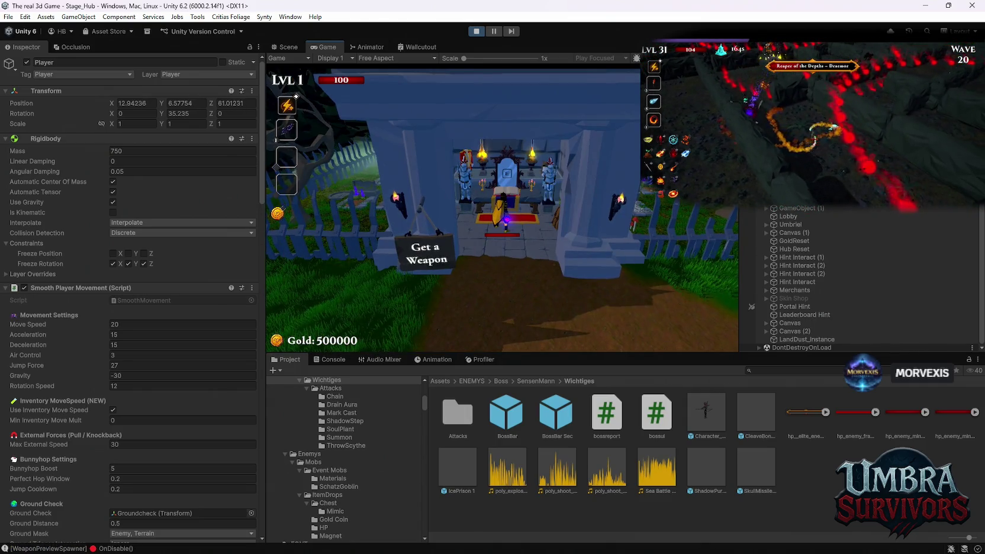
key("s")
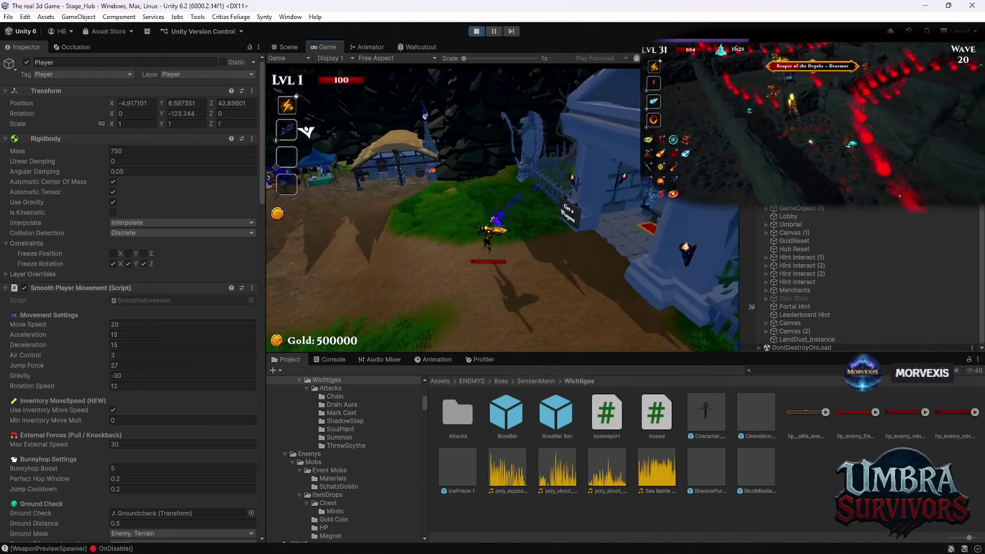
key("Escape")
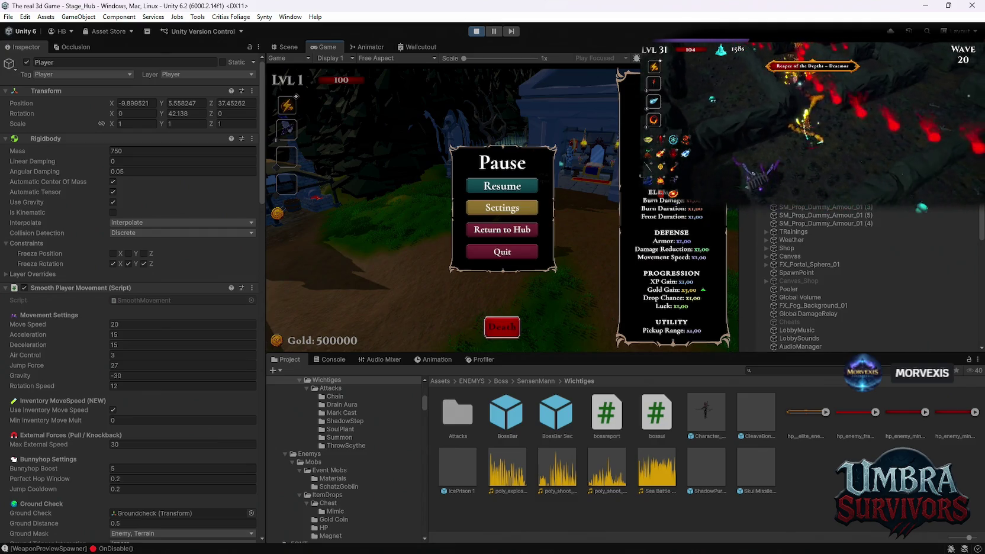
- Resume the game, run across the hub toward the temple wall and pause
scroll(781, 296, "down", 10)
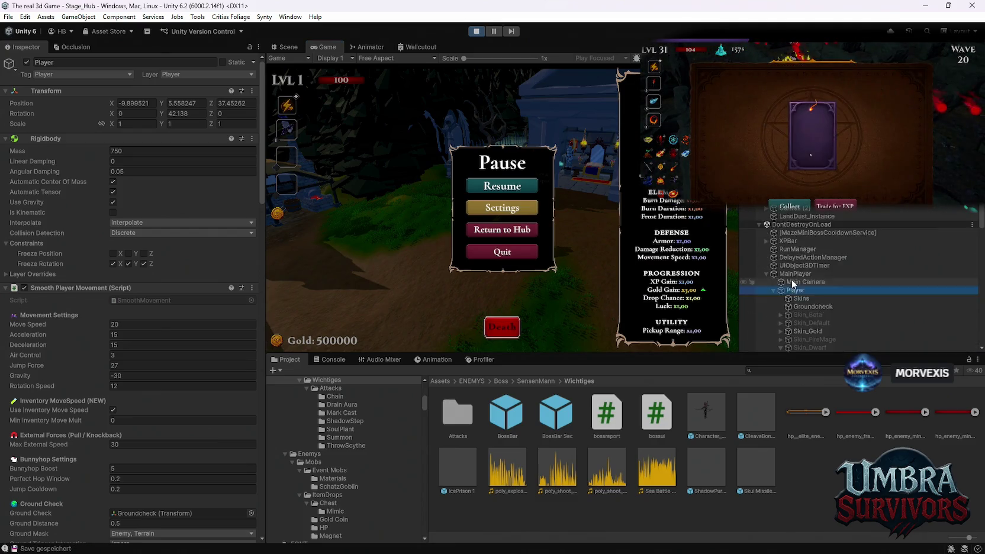
scroll(790, 286, "down", 5)
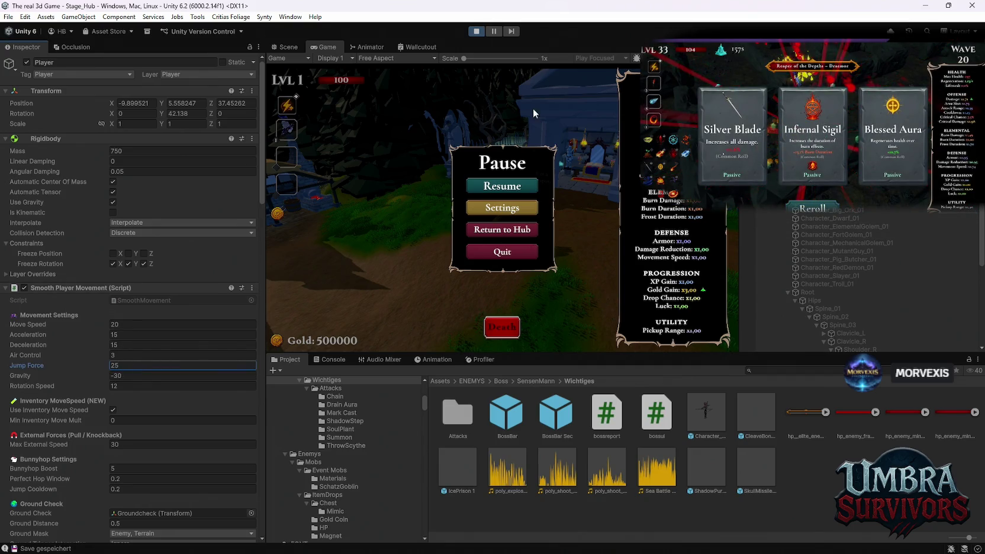
left_click(512, 192)
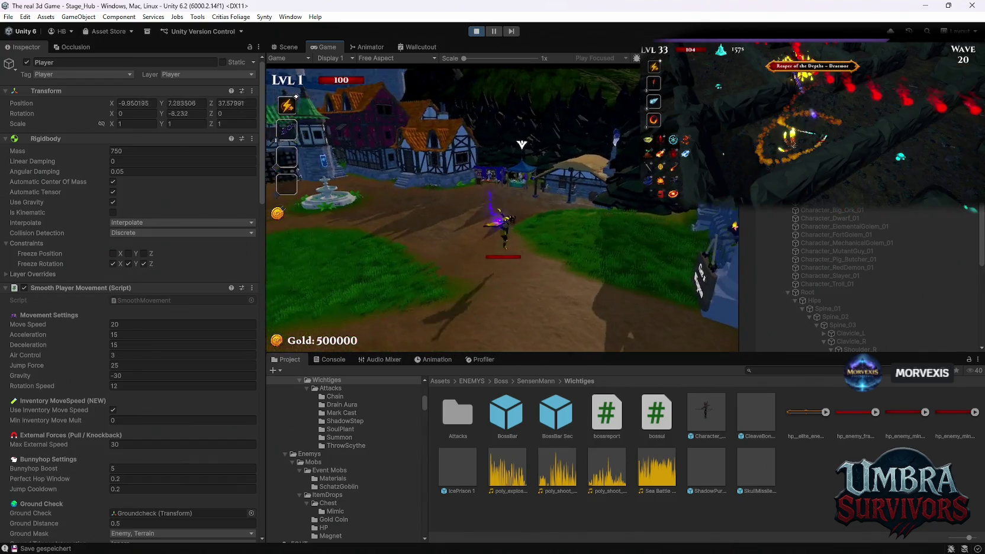
key("w")
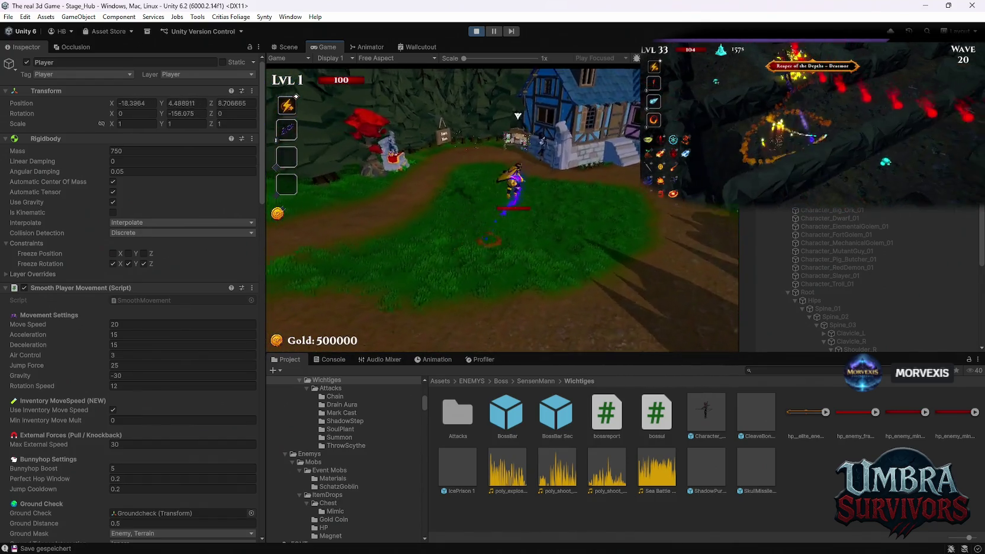
key("w")
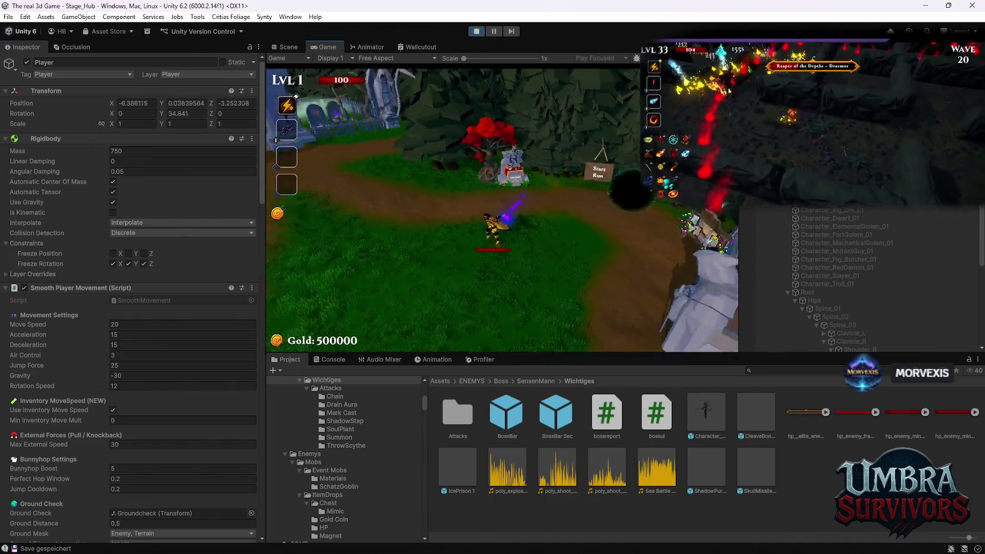
key("w")
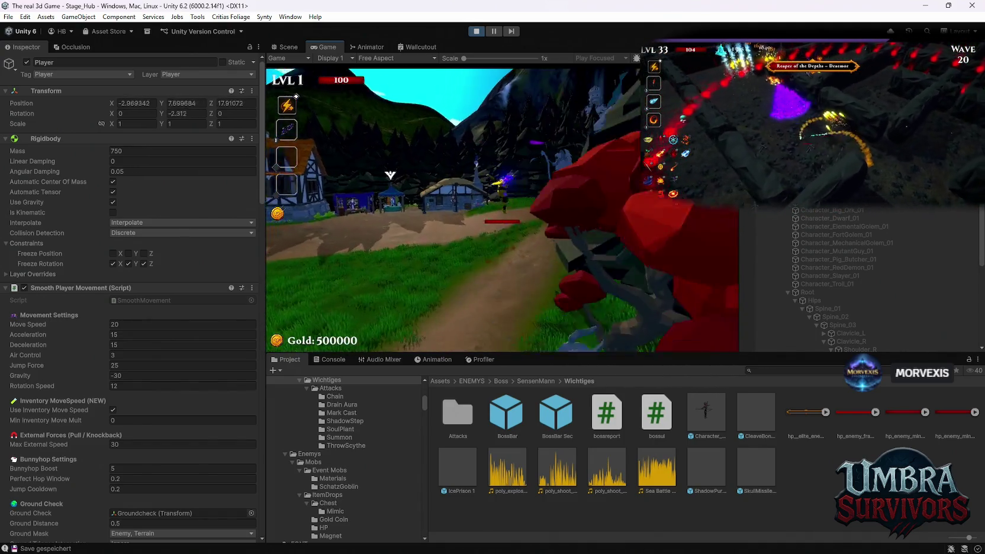
key("w")
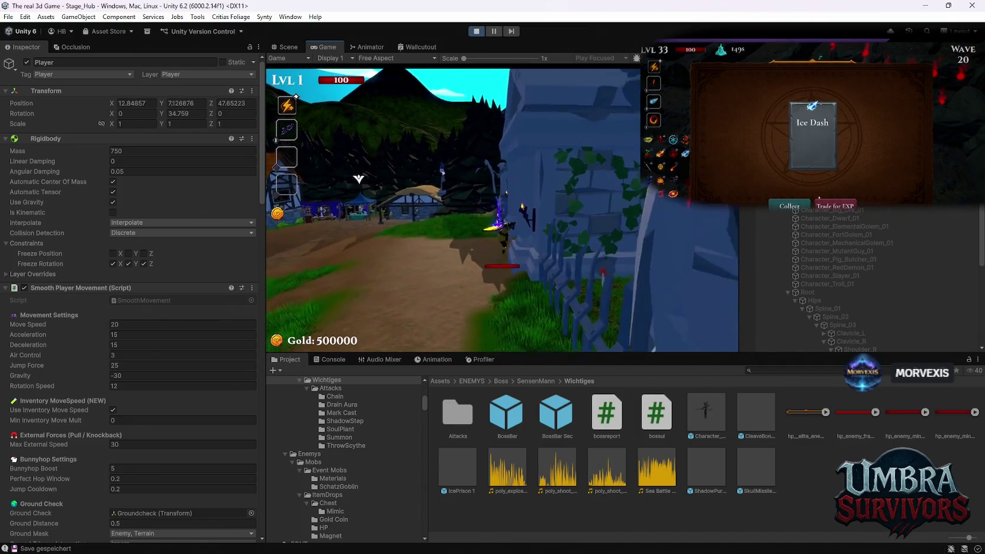
key("Escape")
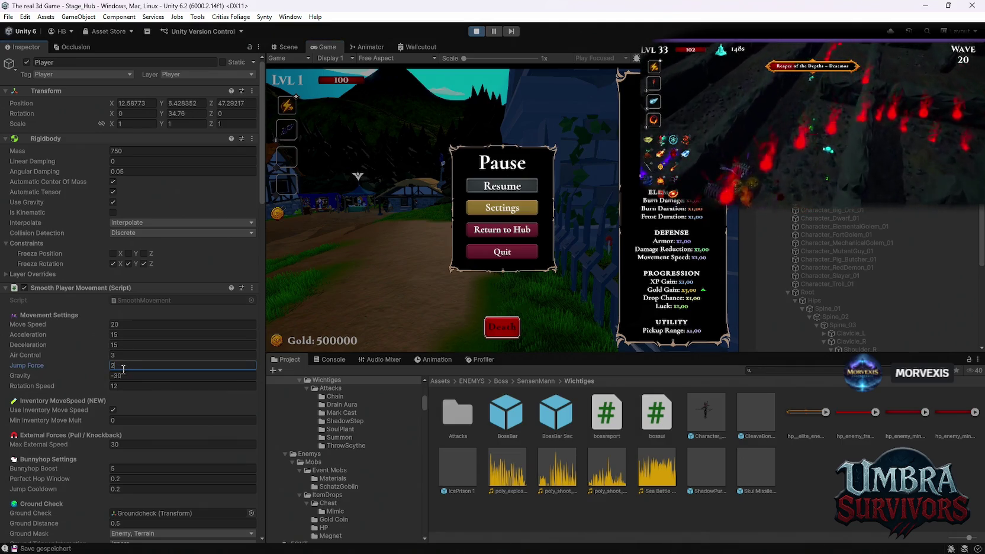
- Resume with Jump Force 23, test a jump, run to the Start Run sign and pause
left_click(480, 186)
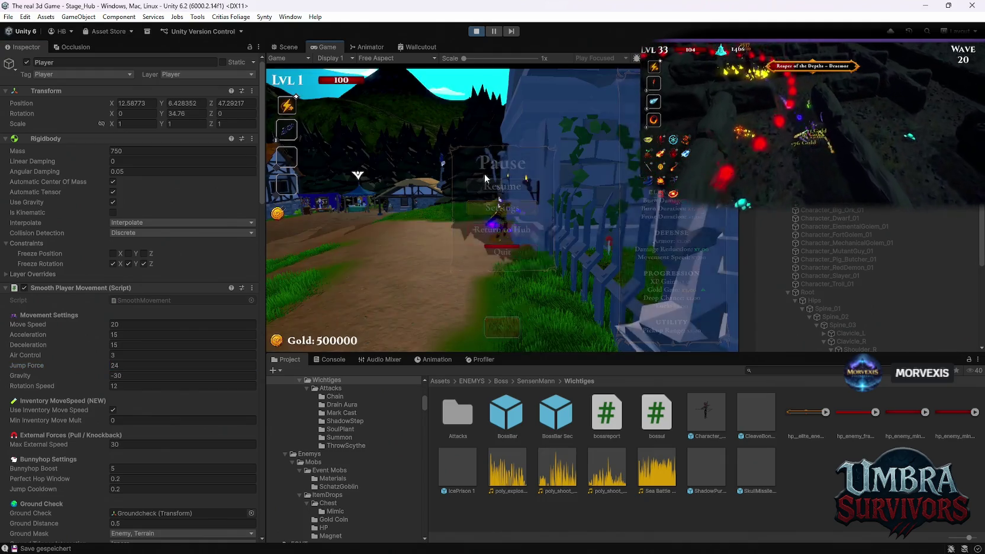
key("Escape")
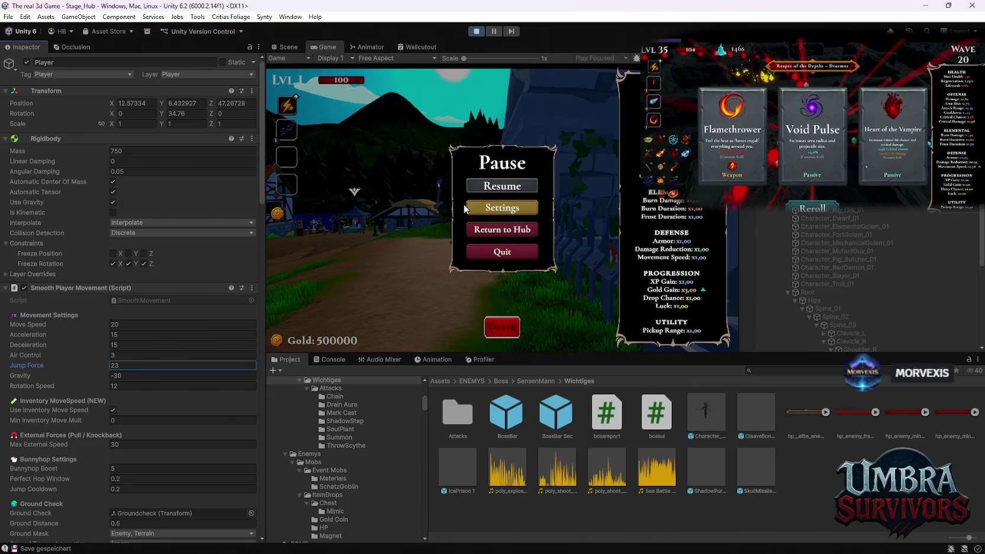
left_click(481, 185)
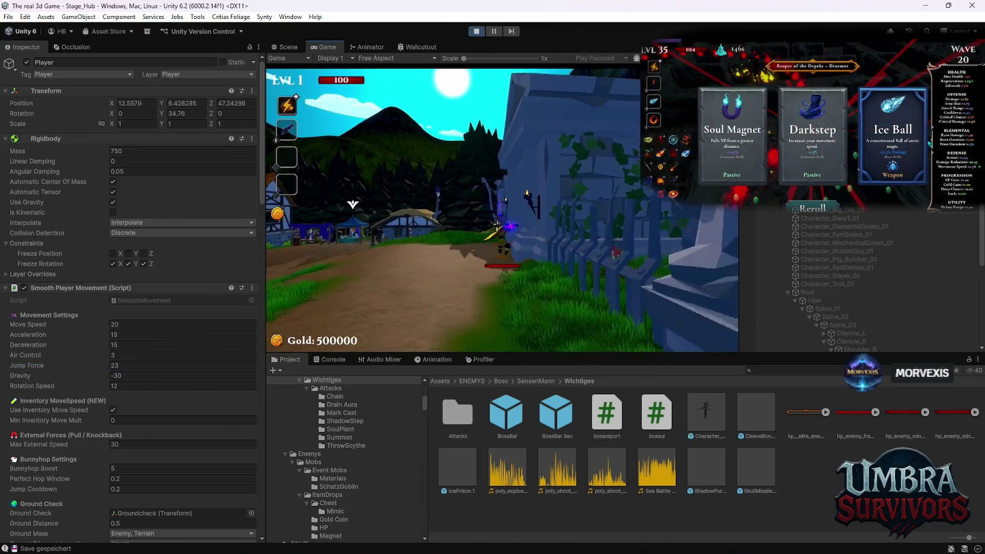
key("space")
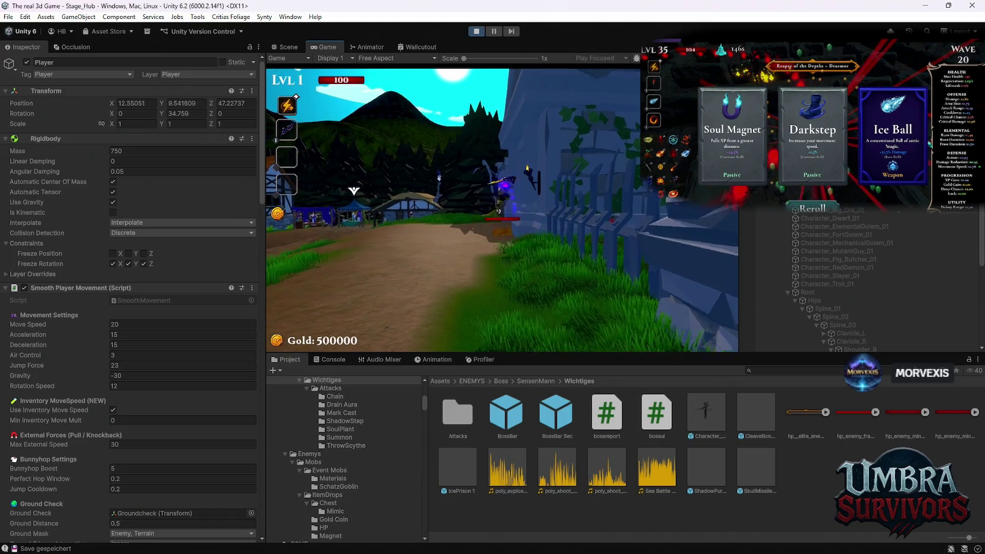
key("w")
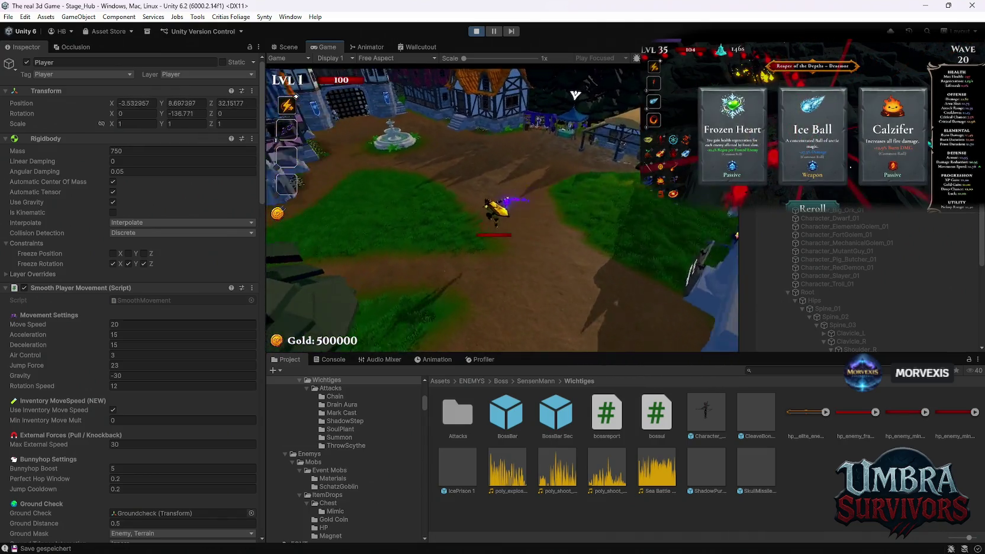
key("w")
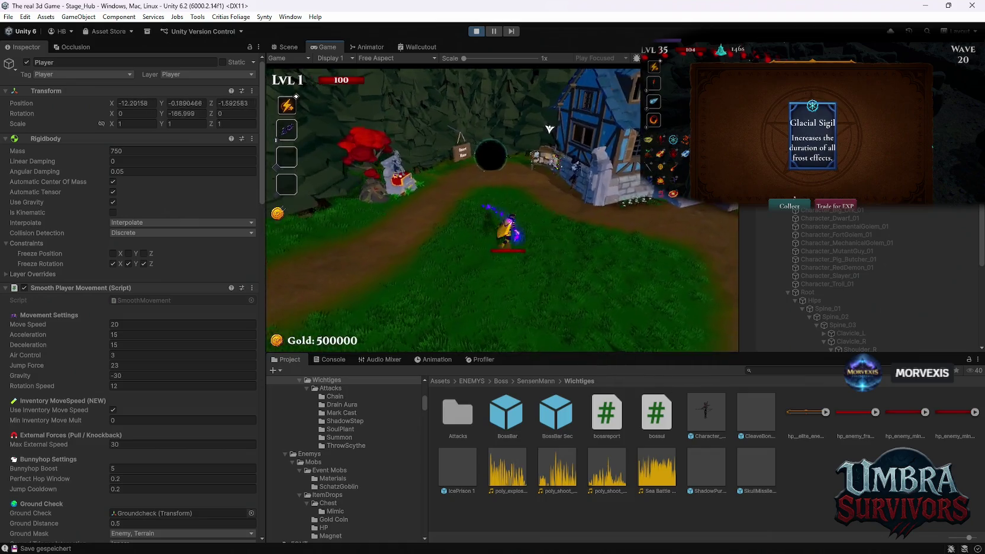
key("w")
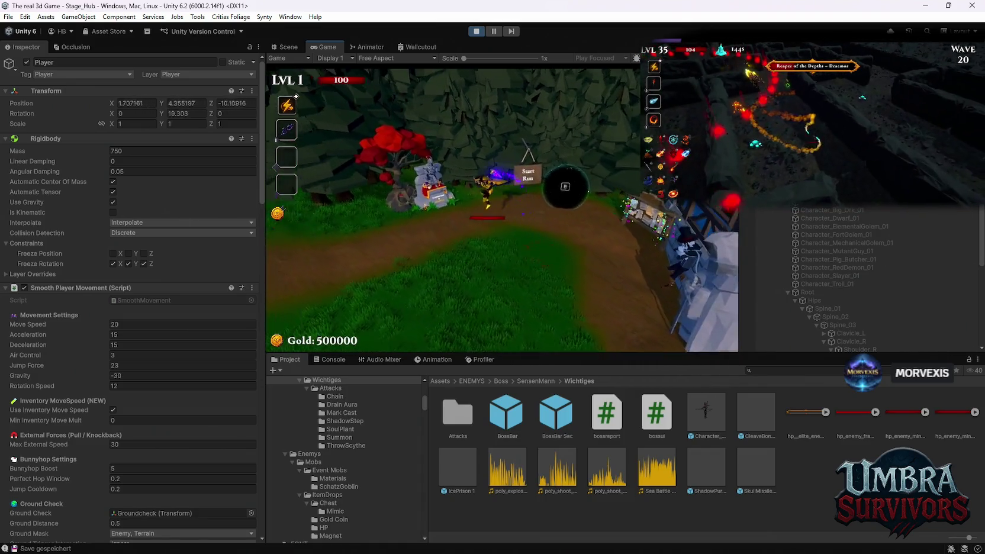
key("w")
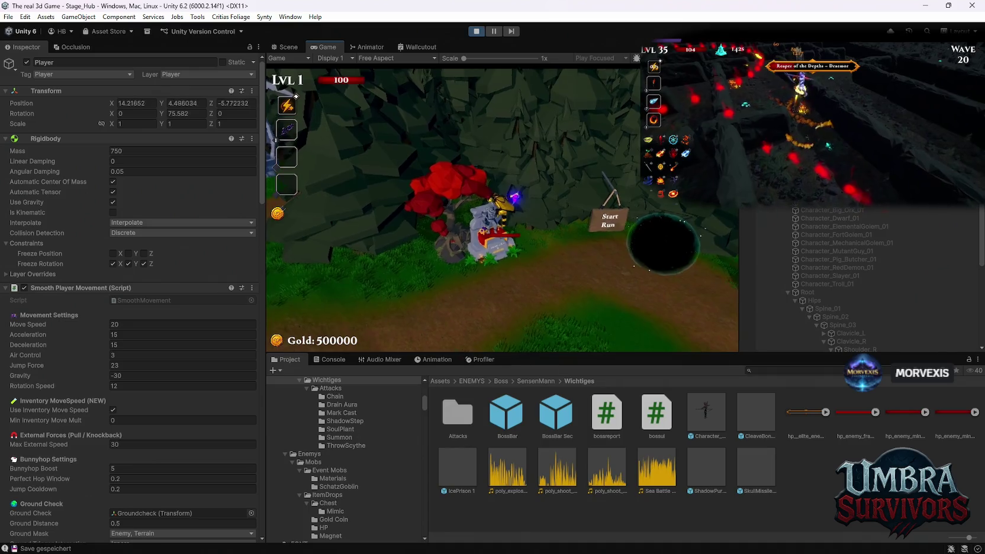
key("s")
key("Escape")
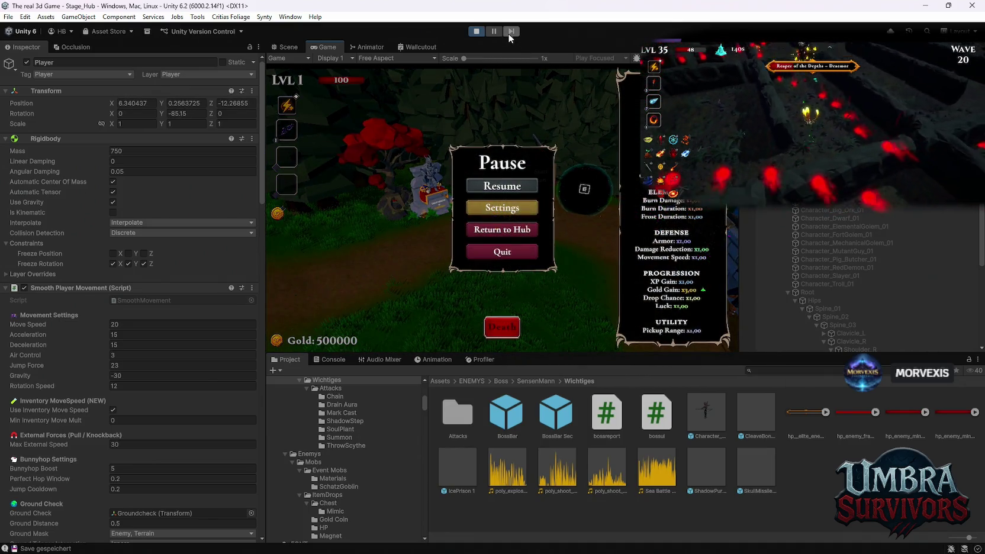
- Exit Play mode and scroll the Hierarchy up to the MainPlayer entries
left_click(476, 31)
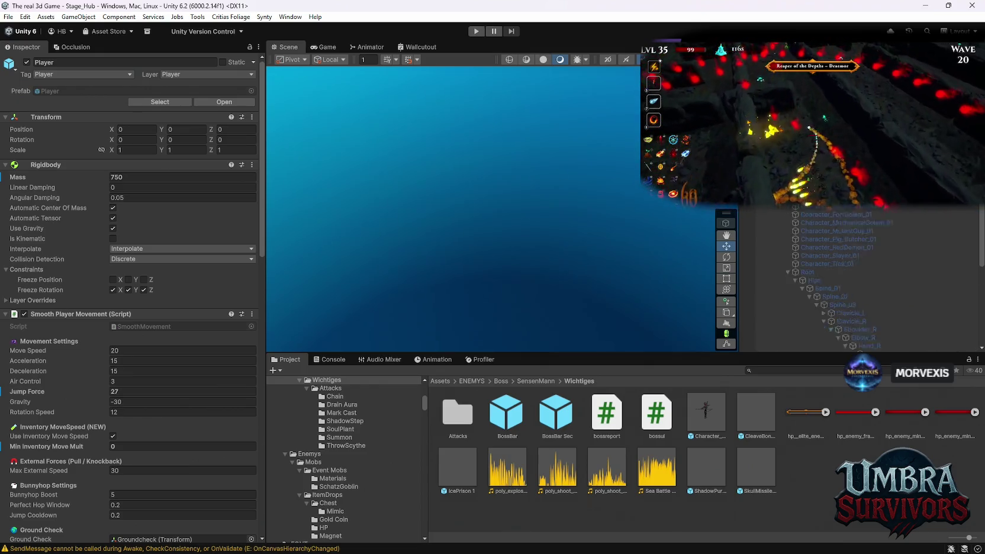
scroll(803, 226, "up", 5)
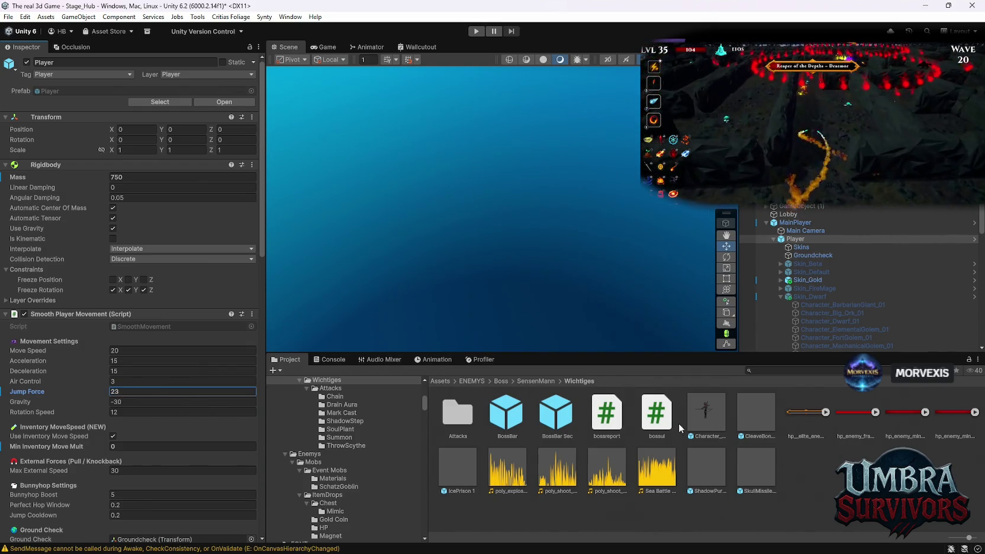
- Inspect the Character_SpiritDemon_01 prefab and set Soul Mine Land Bounce Time to 1
left_click(702, 416)
scroll(75, 296, "down", 15)
mouse_move(262, 111)
left_mouse_down()
mouse_move(254, 310)
mouse_move(260, 288)
left_mouse_up()
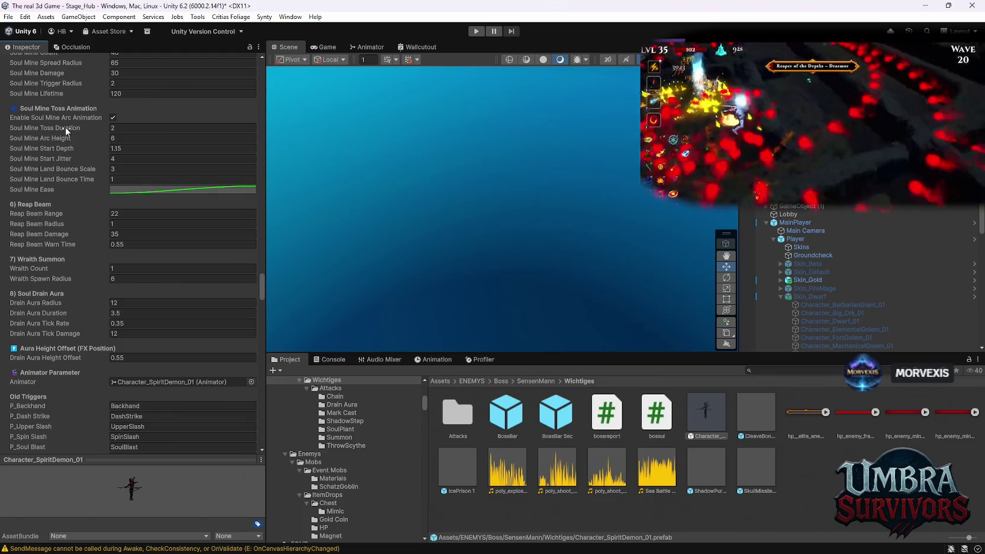
mouse_move(65, 126)
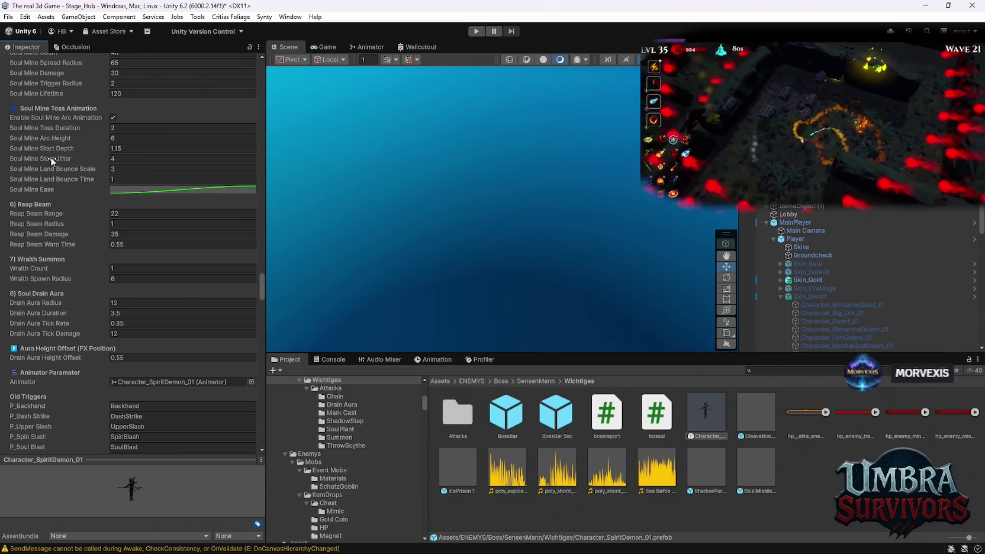
mouse_move(52, 169)
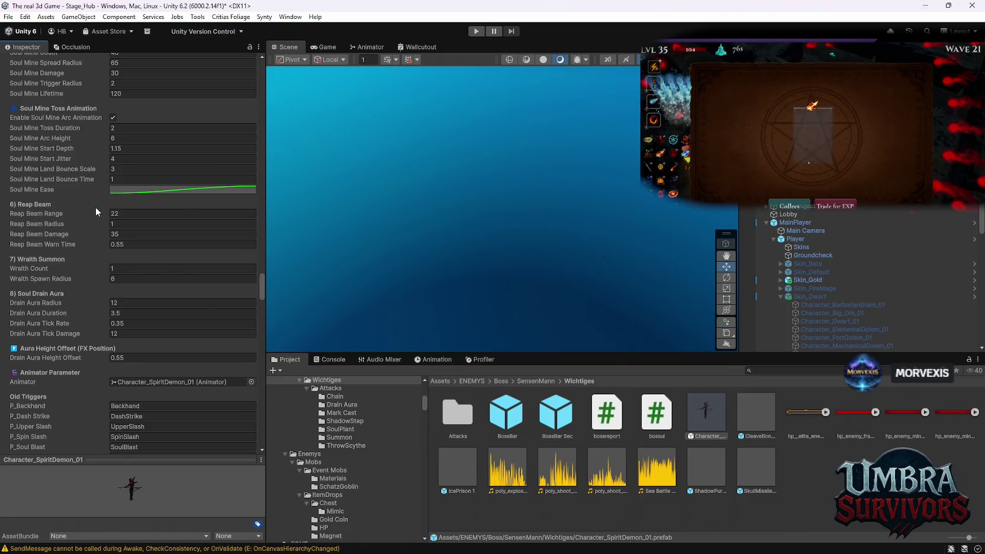
left_click(112, 178)
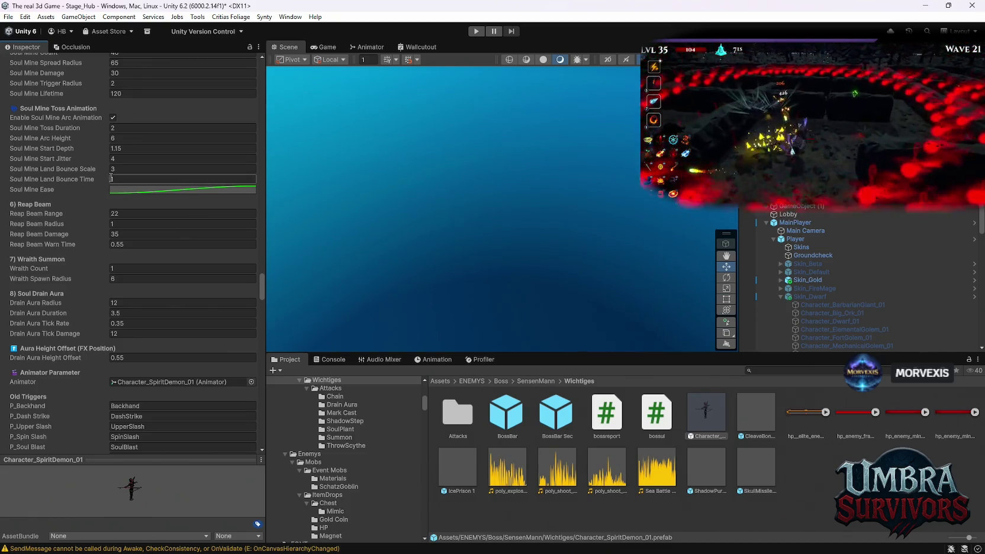
type("1")
key("Return")
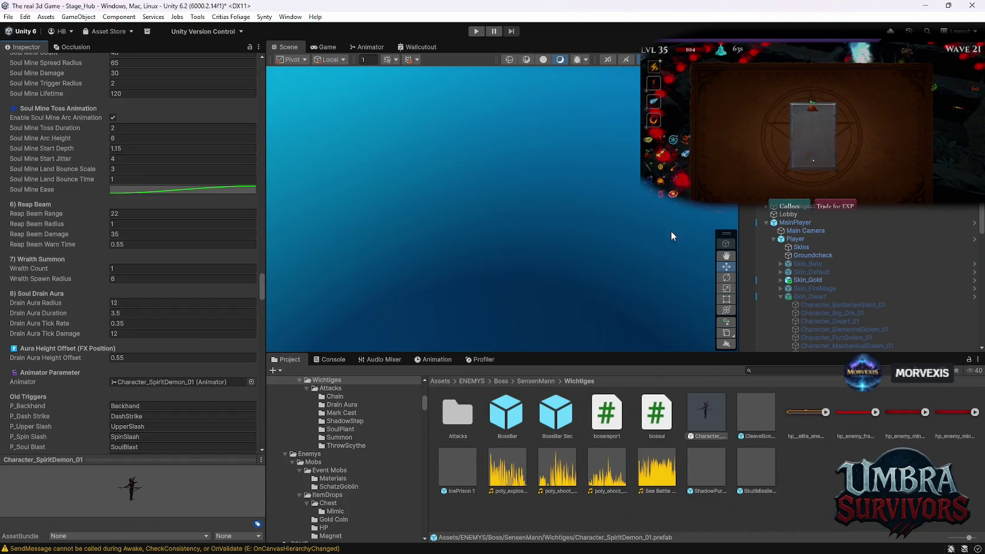
- Save the current scene and the whole project
scroll(130, 254, "down", 8)
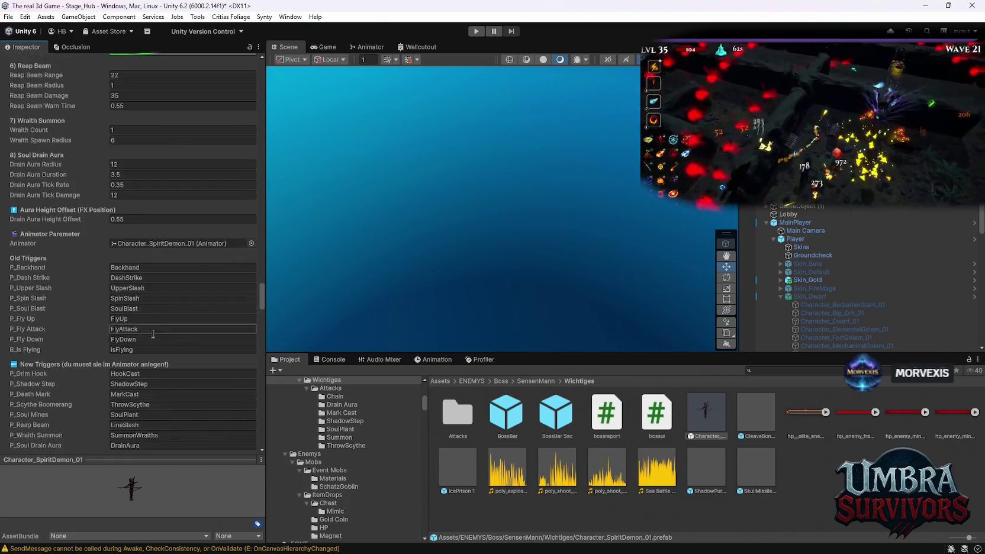
mouse_move(675, 543)
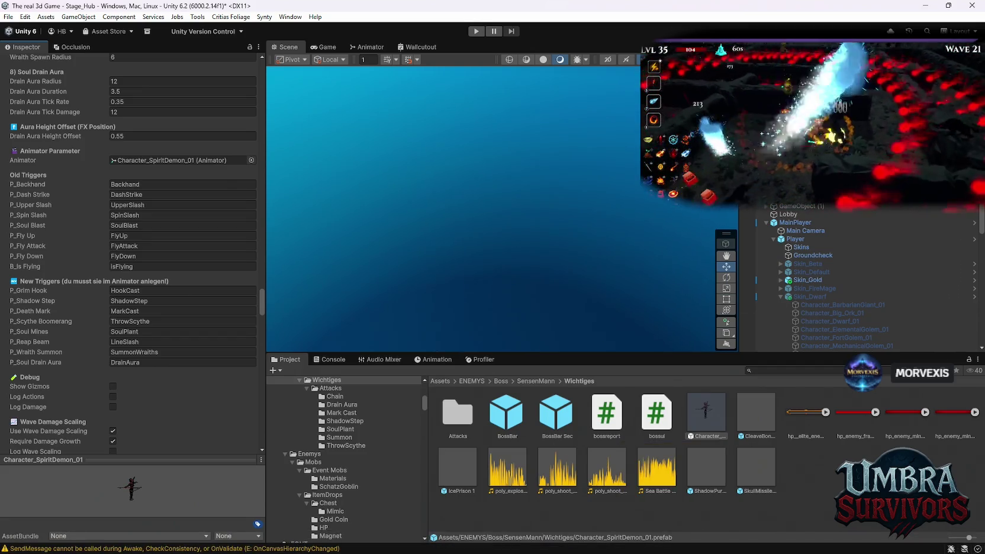
left_click(10, 17)
left_click(24, 67)
left_click(10, 17)
left_click(26, 125)
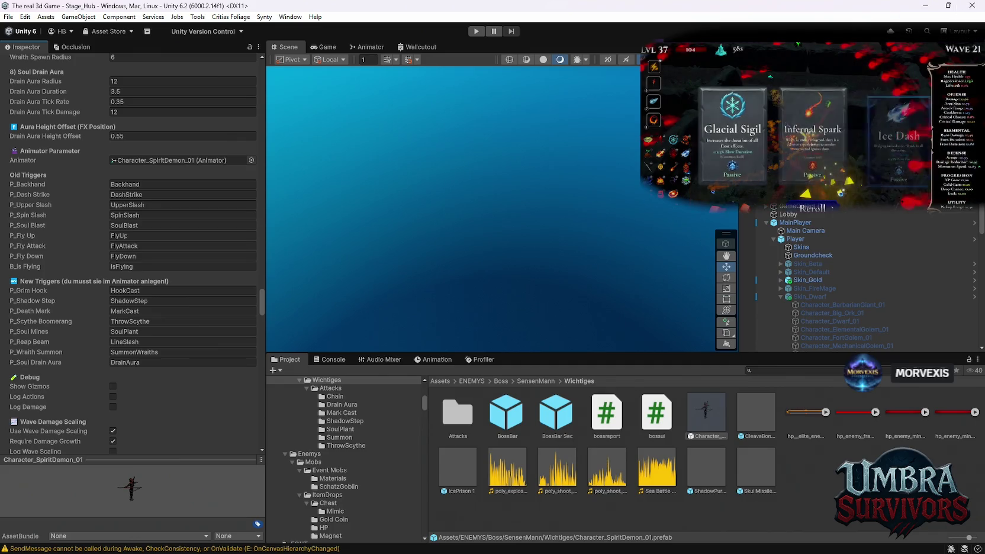
- Minimise Unity and reopen The real 3d Game project from Unity Hub
left_click(926, 6)
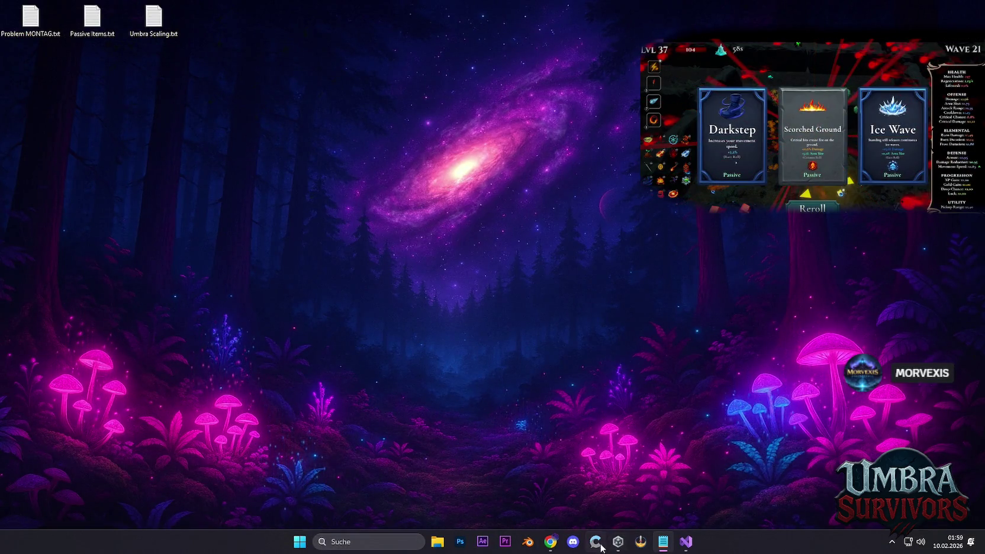
mouse_move(686, 541)
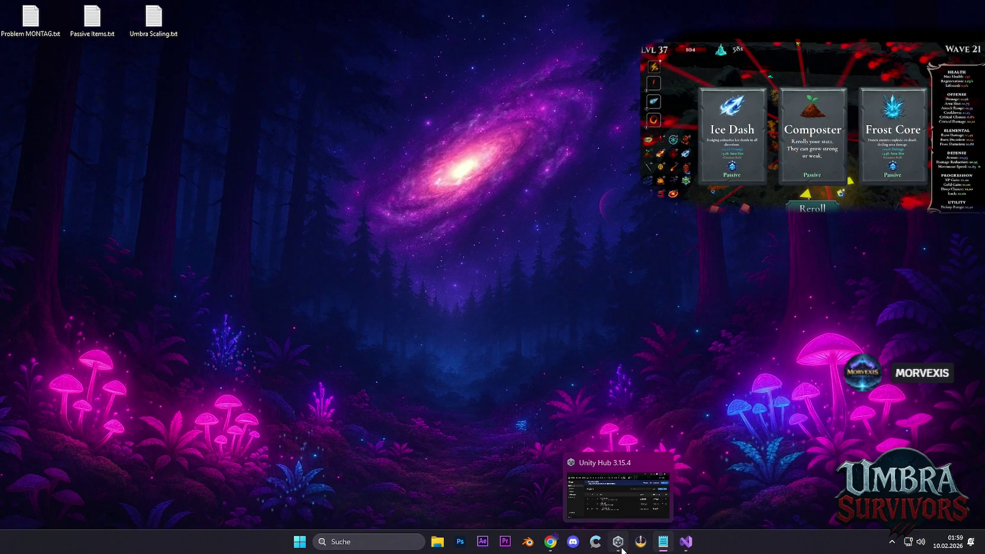
left_click(618, 542)
left_click(379, 362)
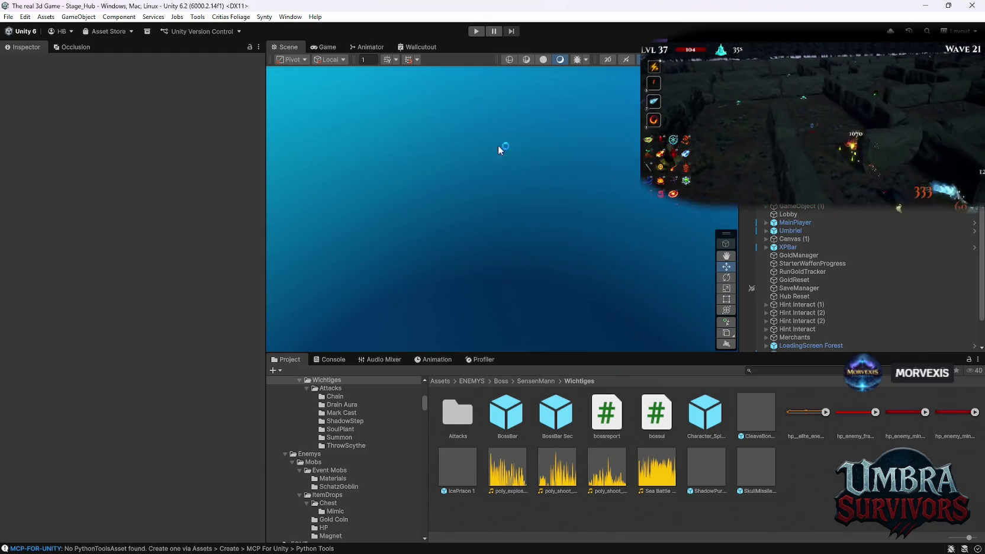
- Build the Windows player from Build Profiles into the Steamworks ContentBuilder content folder
left_click(8, 16)
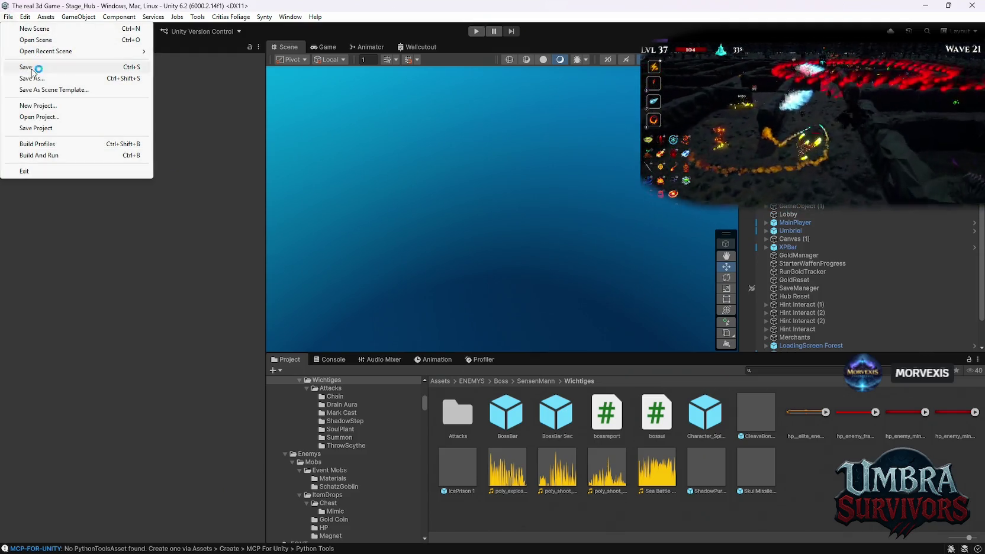
left_click(37, 144)
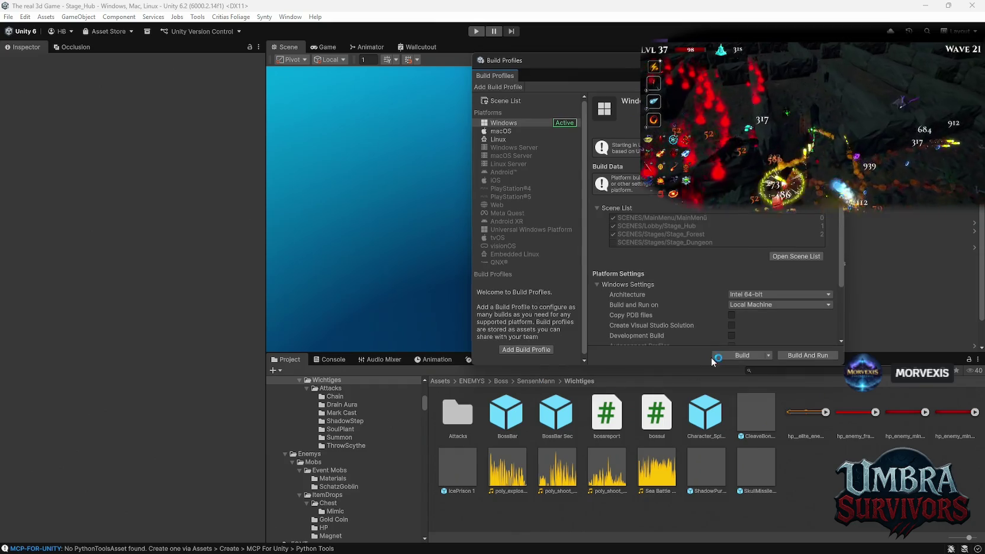
left_click(726, 355)
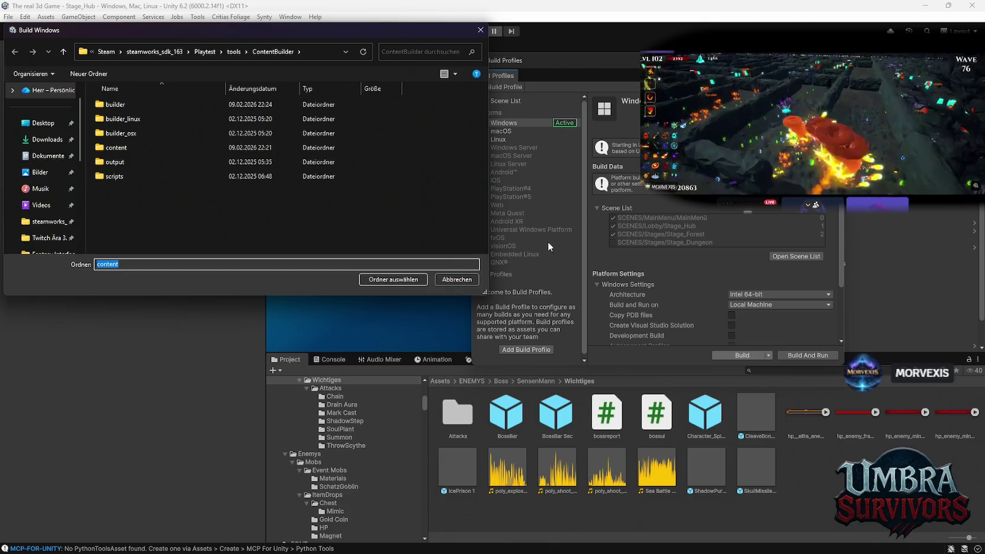
left_click(396, 279)
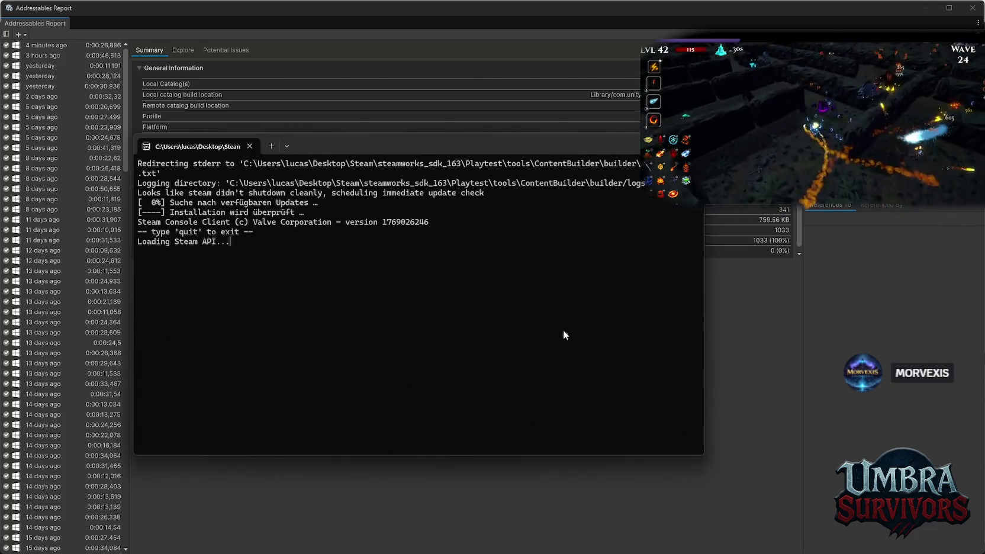
- Log into steamcmd with the Steam account name, then run_app_build the simple_app_build.vdf script
type("login herrbau")
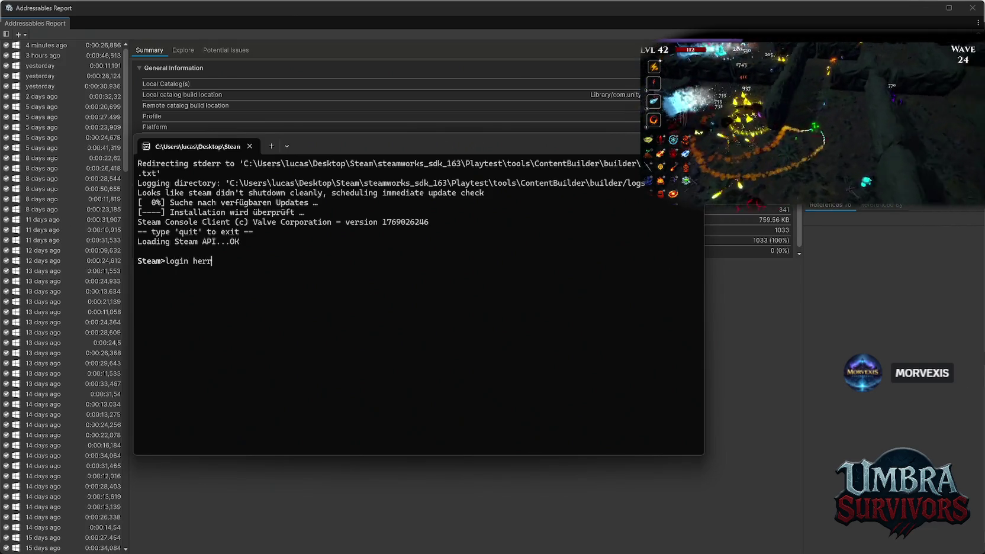
key("Return")
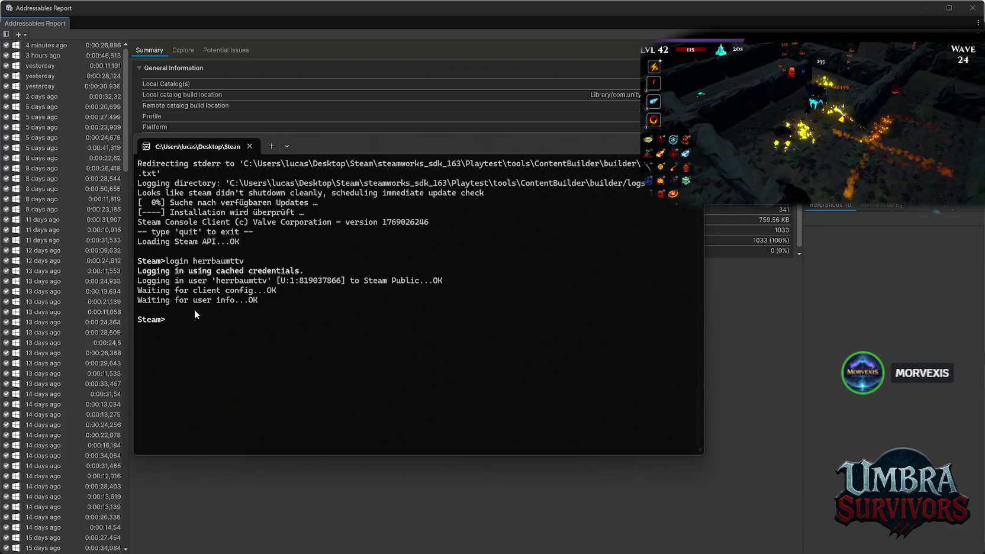
type("run_app_build C:\\Users\\lucas\\Desktop\\Steam\\steamworks_sdk_163\\Playtest\\tools\\ContentBuilder\\scripts\\simple_app_build.vdf")
key("Return")
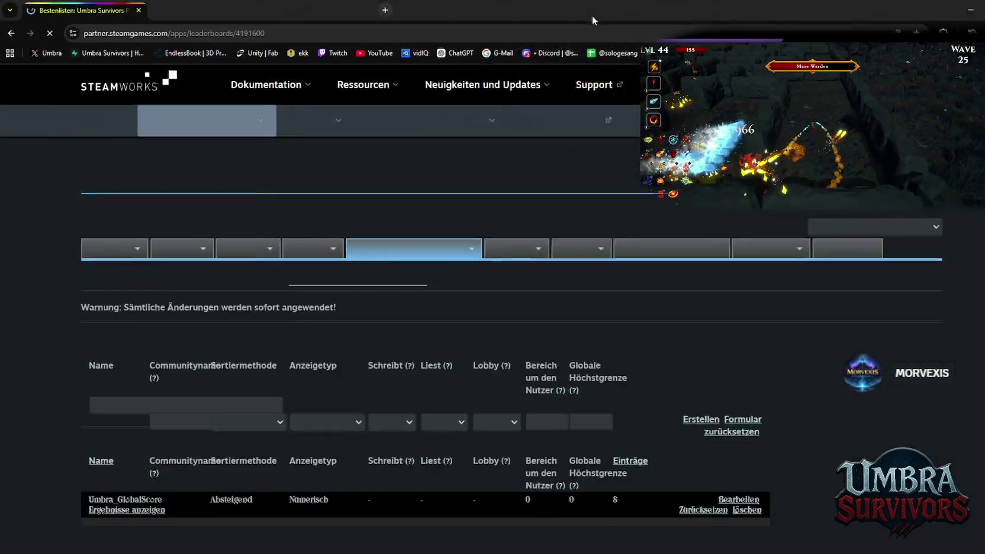
- Assign the newest uploaded build, 21858111, to the default branch and preview the change
mouse_move(177, 245)
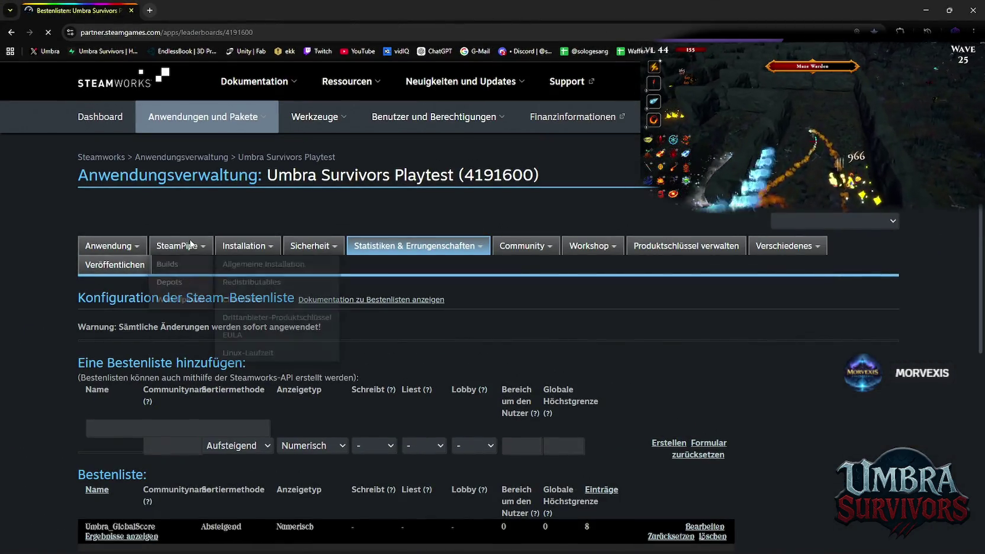
left_click(188, 262)
scroll(372, 349, "down", 5)
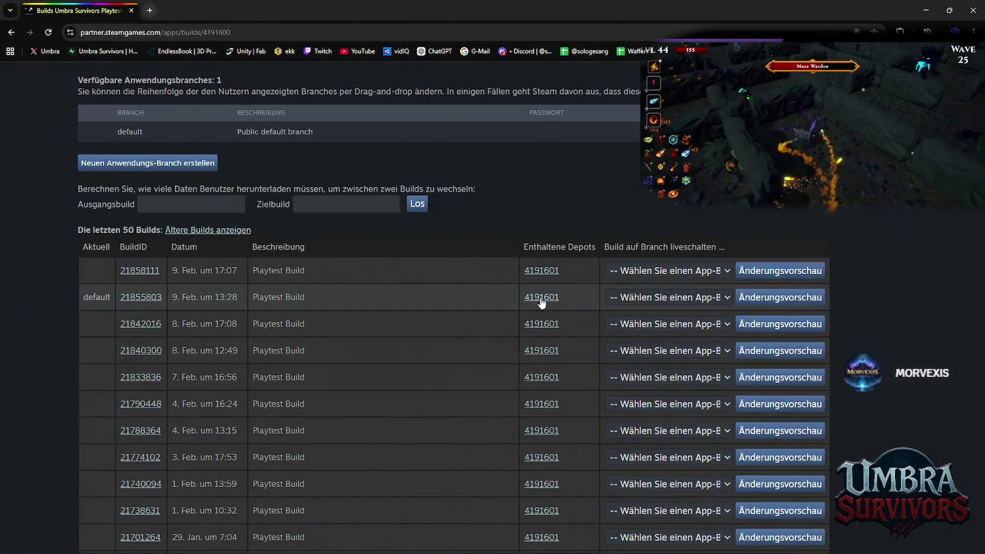
left_click(668, 270)
left_click(660, 300)
left_click(767, 271)
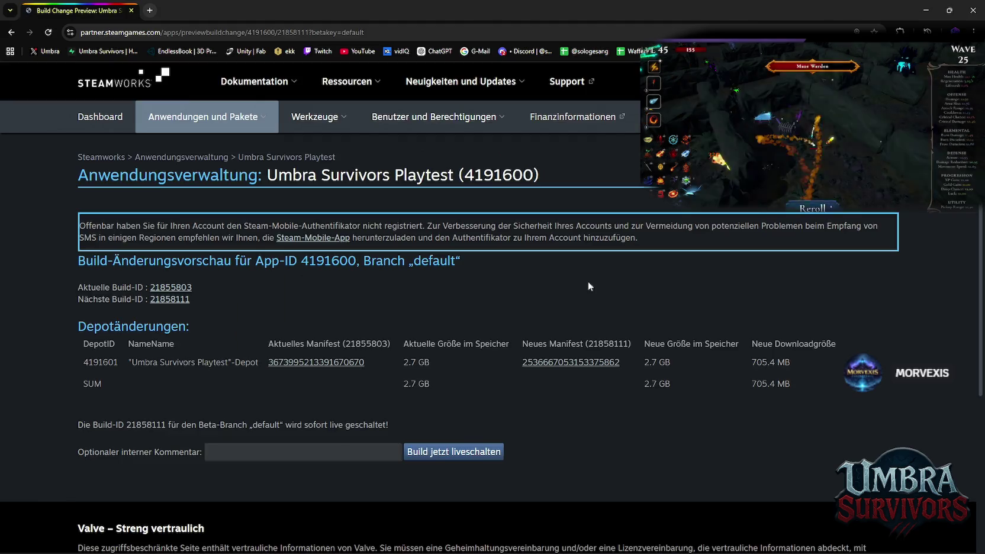
- Set build 21858111 live and confirm it with the mobile confirmation code
left_click(458, 451)
left_click(510, 112)
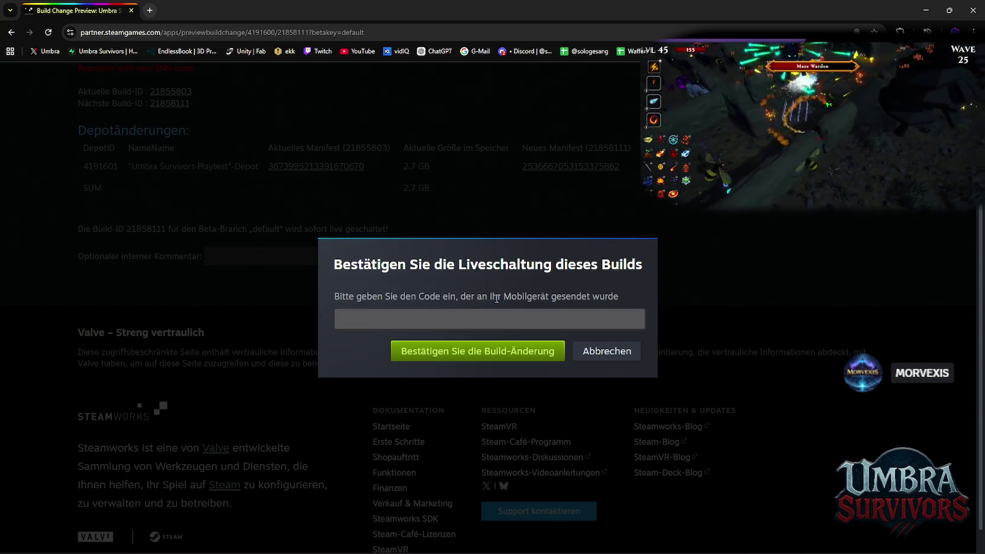
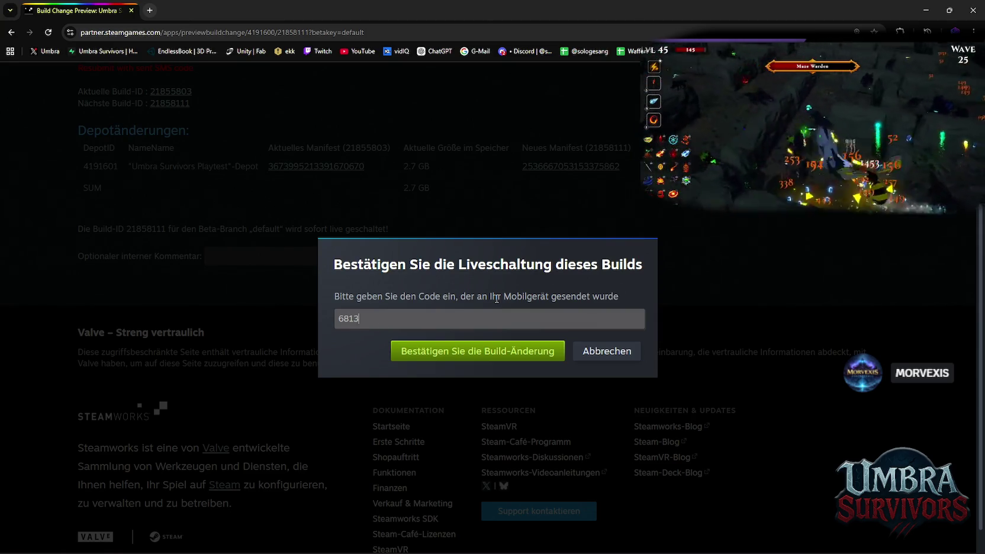
key("Return")
key("Return")
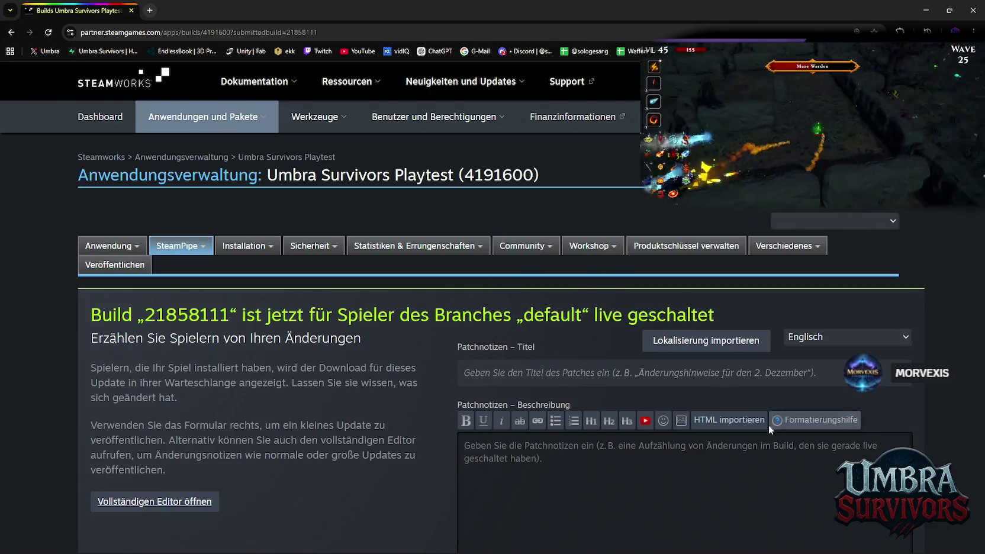
key("alt+Tab")
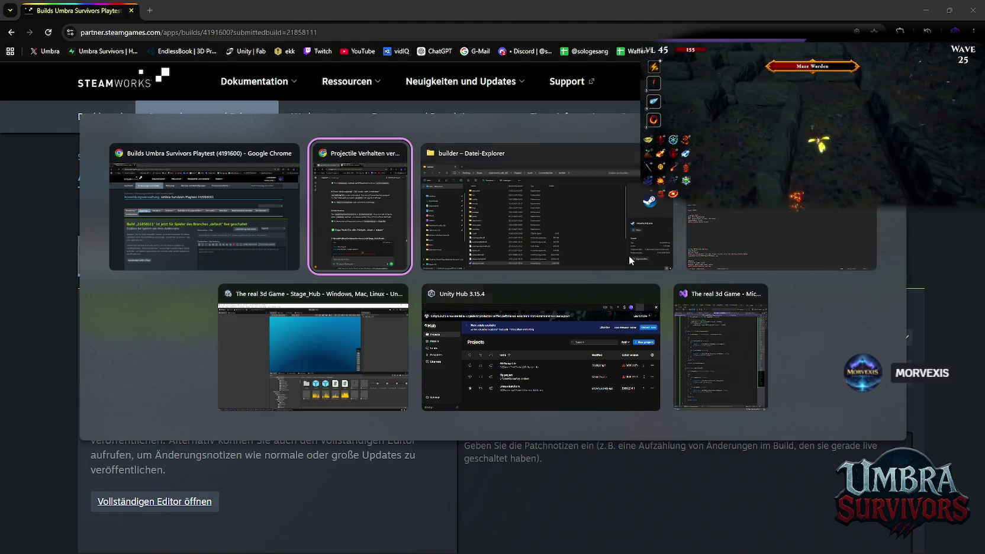
key("Escape")
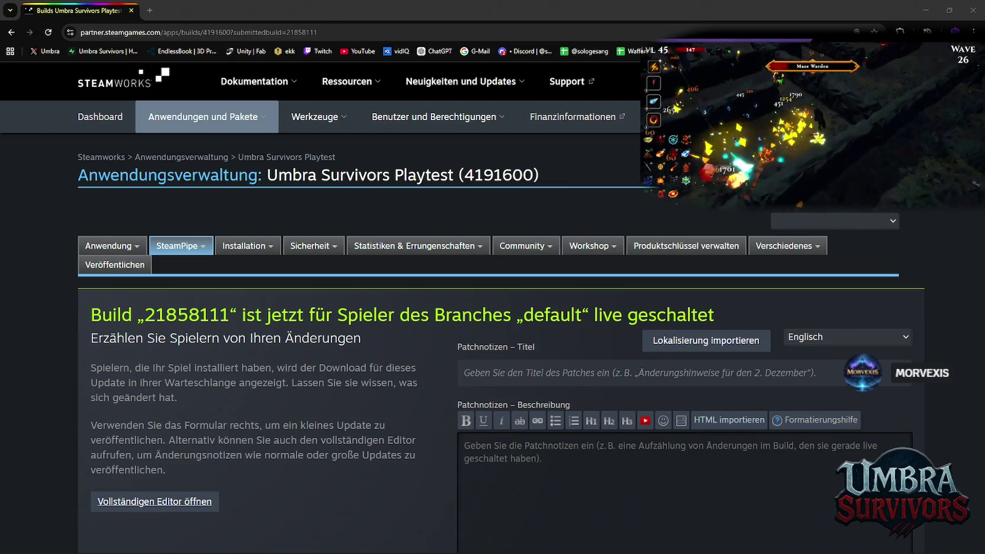
left_click(706, 425)
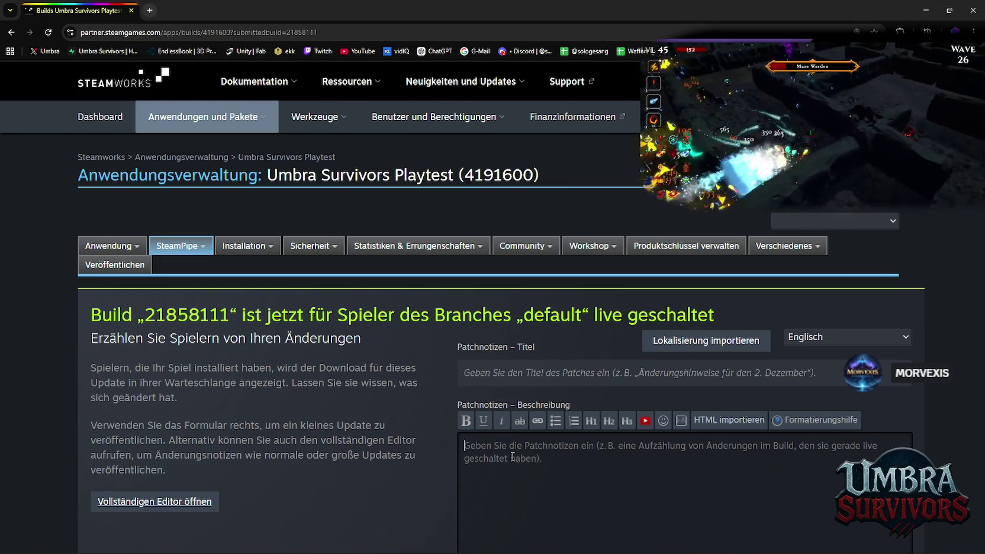
- Paste the English notes and title them 'Controls, Audio & Maze Fixes Patch' without prefix or '(EN)'
type("🛠️ Umbra Survivors — Controls, Audio & Maze Fixes Patch (EN)  • Scarecrow: Added spawn sound. • Mjolnir: Explosion sound is now quieter. • Death Button: Fully fixed. • Player Pushback: Player can now push mobs slightly more. • ESC UI Close: UI can now be closed with Escape. • Camera Zoom: Stronger zoom effect than before. • Chest Buttons: No more moving/jittering chest buttons. • Gravity: Improved gravity for both mobs and the player. • Iceball: Smoother behavior/flight. • Maze Timer: Fixed maze timer bugs.")
triple_click(707, 425)
key("ctrl+c")
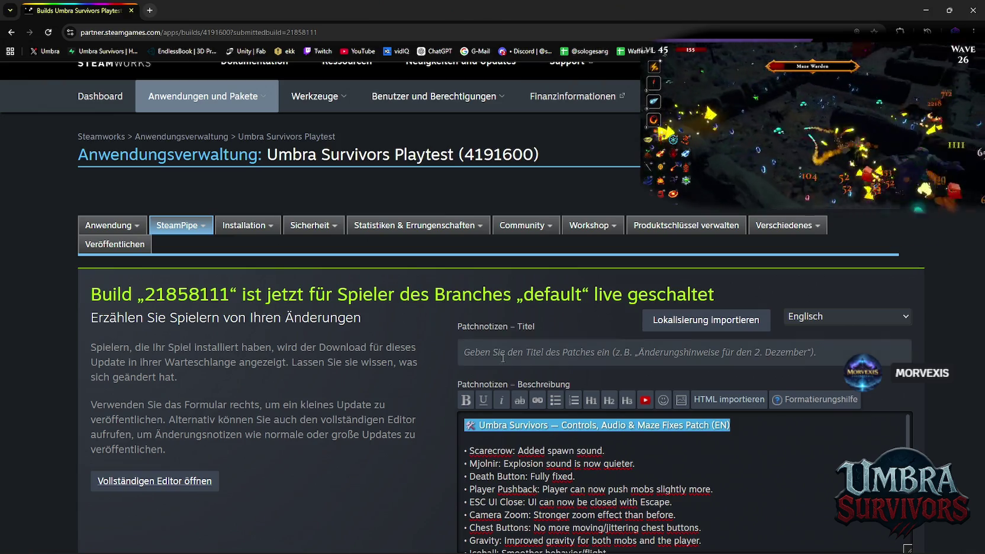
left_click(639, 352)
key("ctrl+v")
left_click_drag(735, 351, 710, 352)
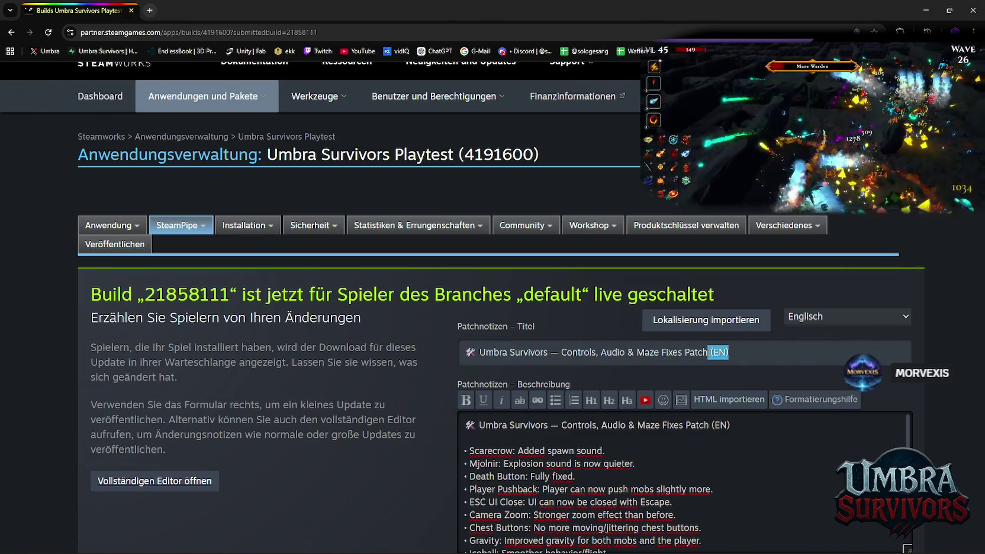
key("BackSpace")
left_click_drag(561, 353, 478, 353)
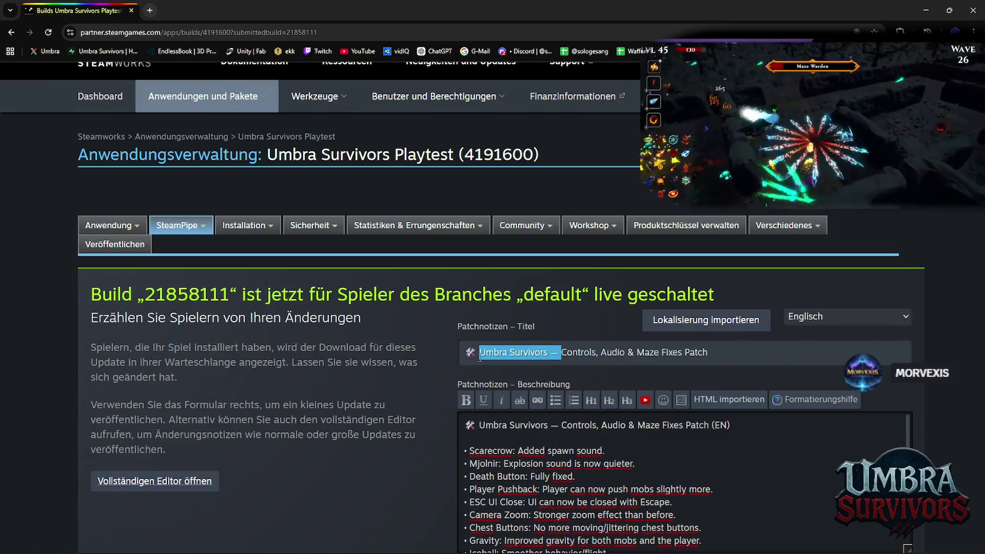
key("BackSpace")
- Delete the duplicated heading line from the description and check the patch-notes preview
left_click_drag(732, 425, 464, 425)
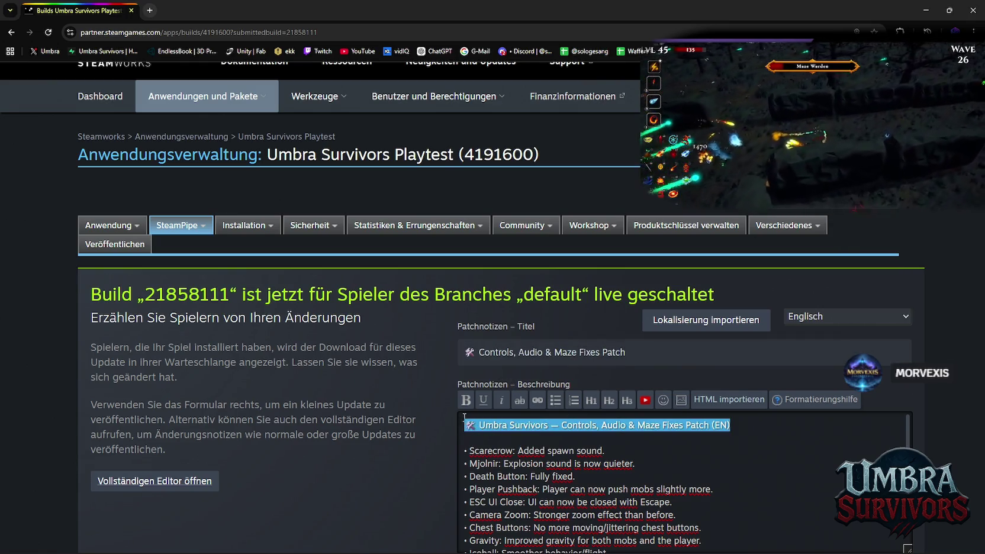
key("BackSpace")
key("BackSpace")
scroll(477, 452, "down", 6)
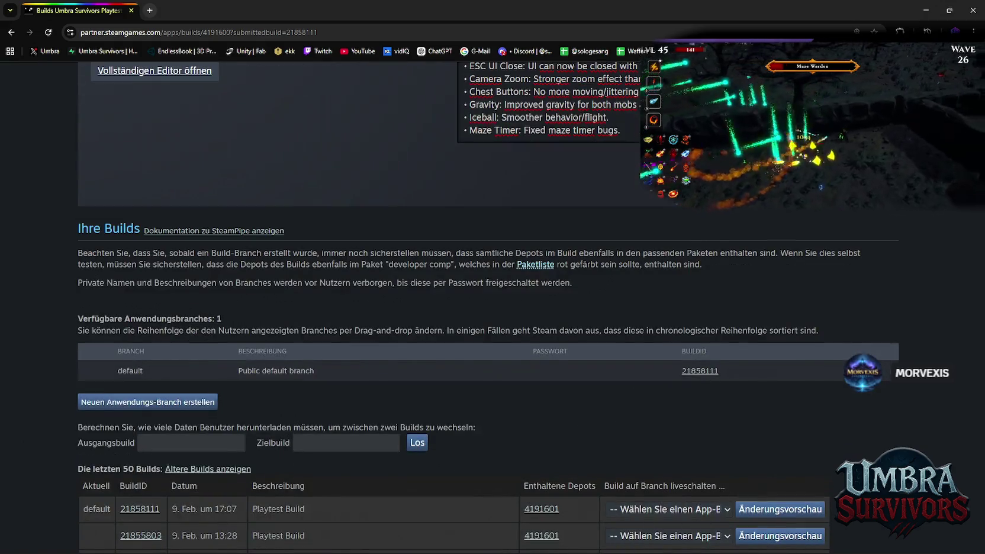
left_click(621, 339)
key("Escape")
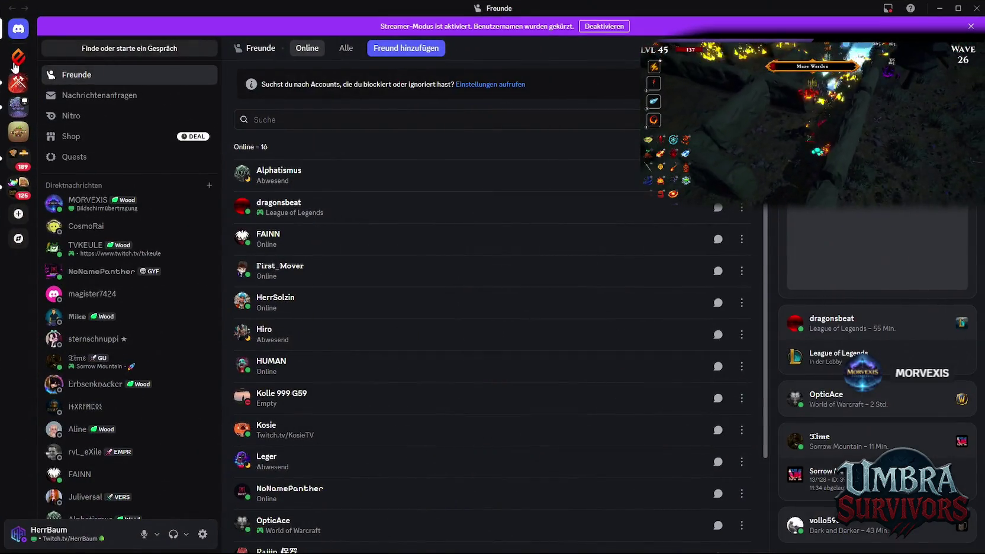
- Go to the Patches channel on the Wood Wide Web server
left_click(20, 108)
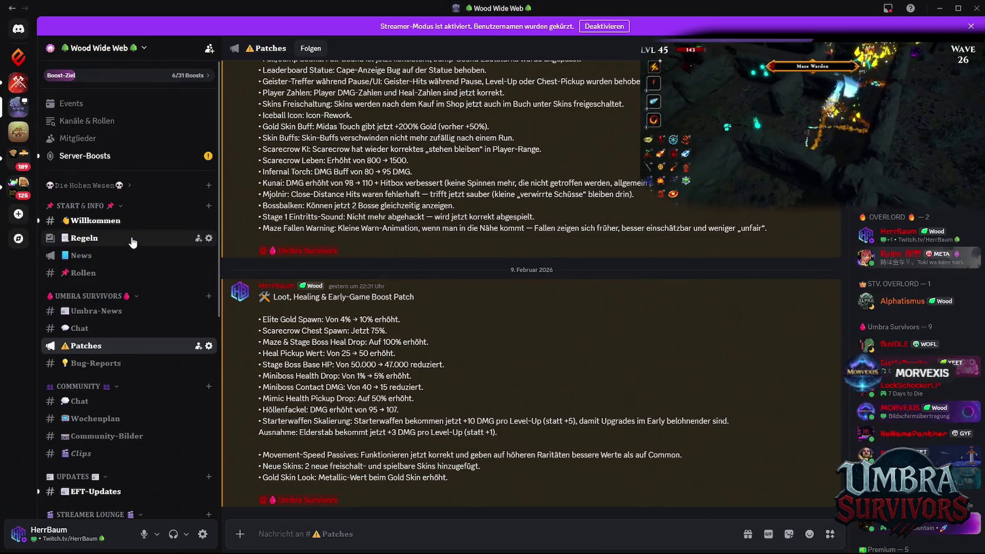
left_click(130, 156)
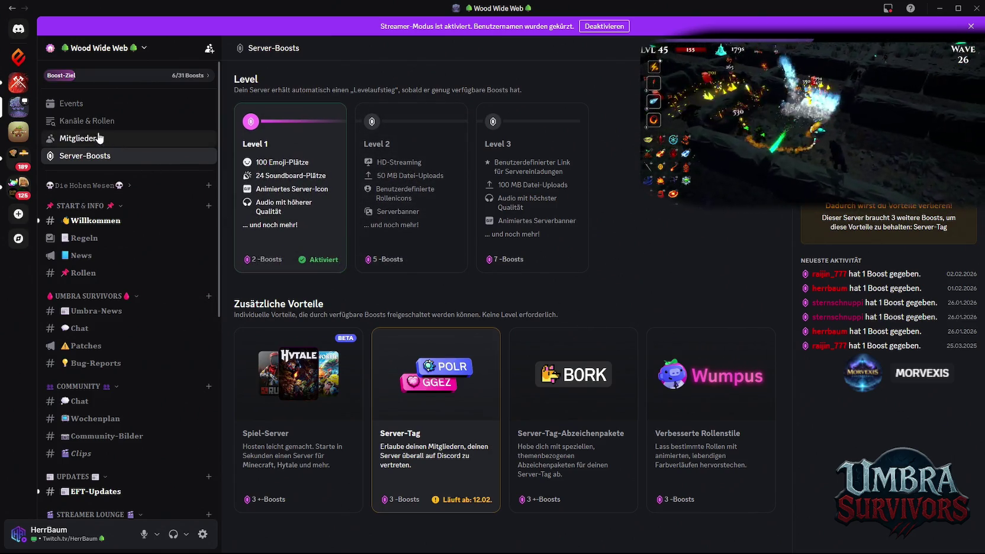
left_click(101, 333)
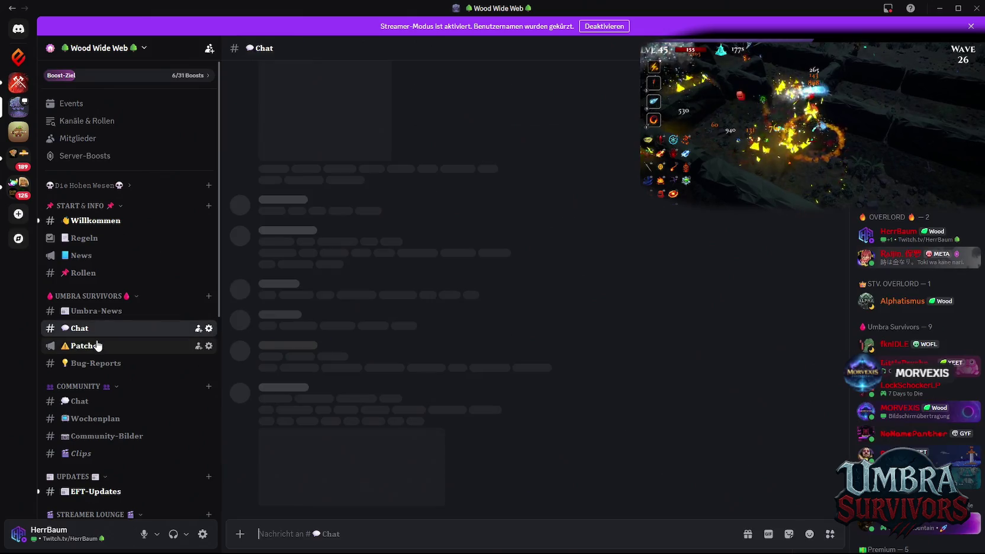
left_click(96, 345)
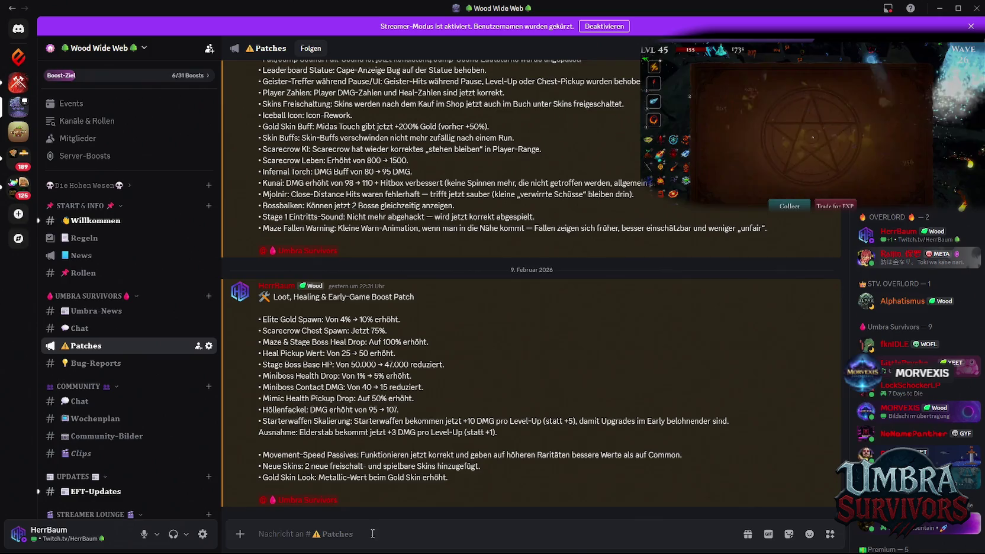
key("ctrl+v")
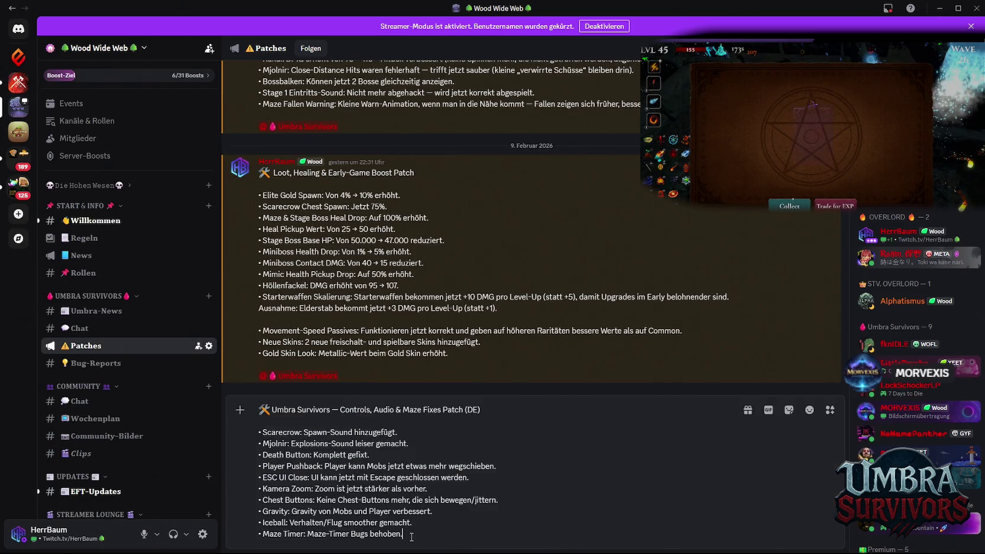
key("shift+Return")
type("@")
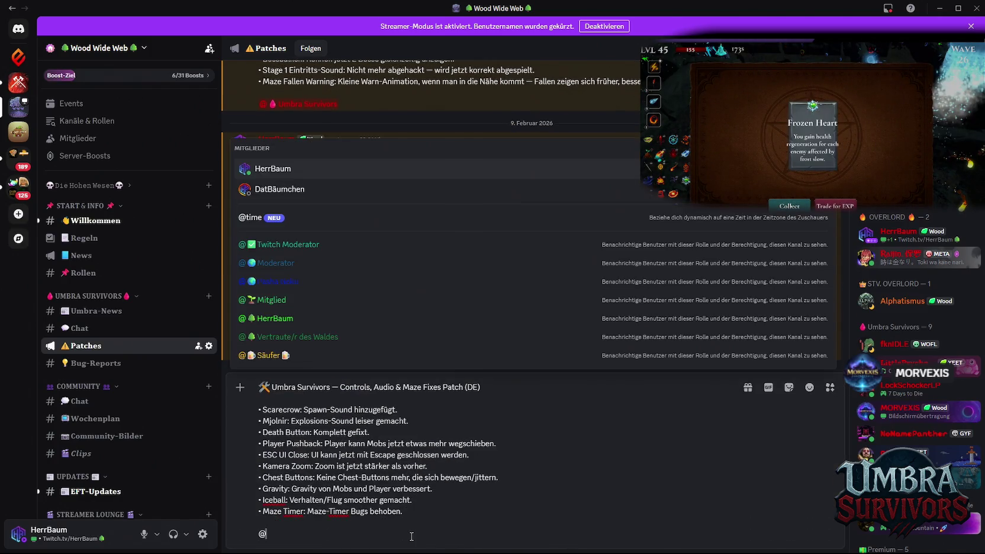
type("umb")
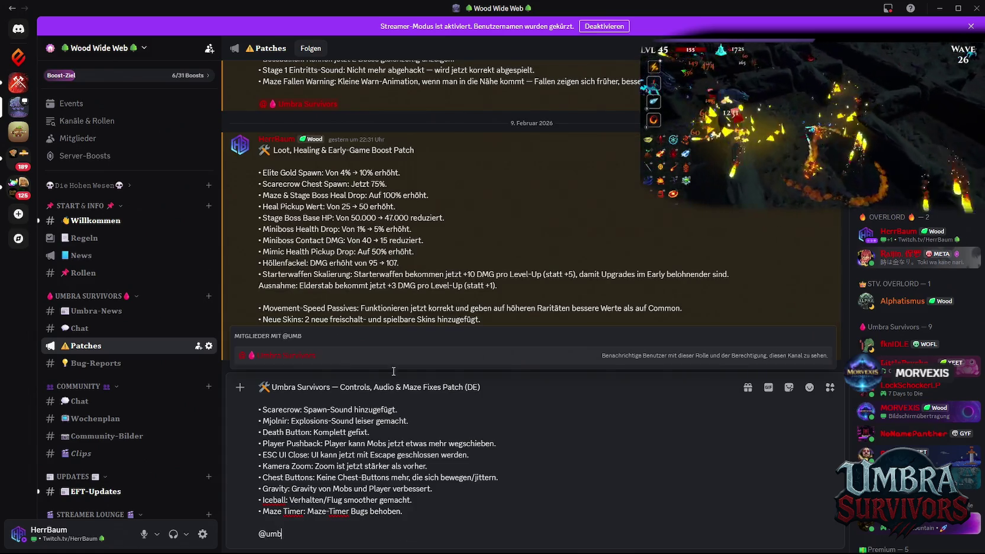
left_click(301, 357)
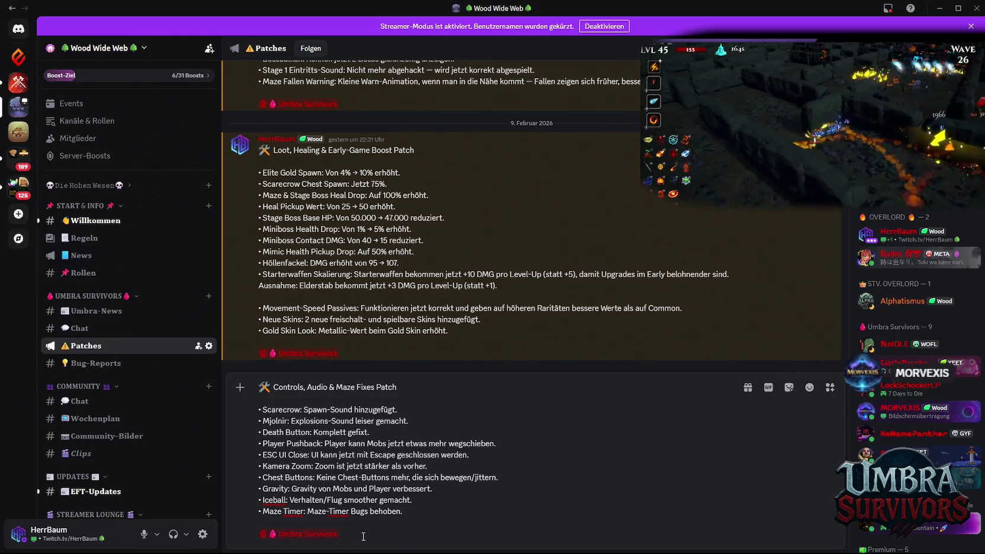
key("Return")
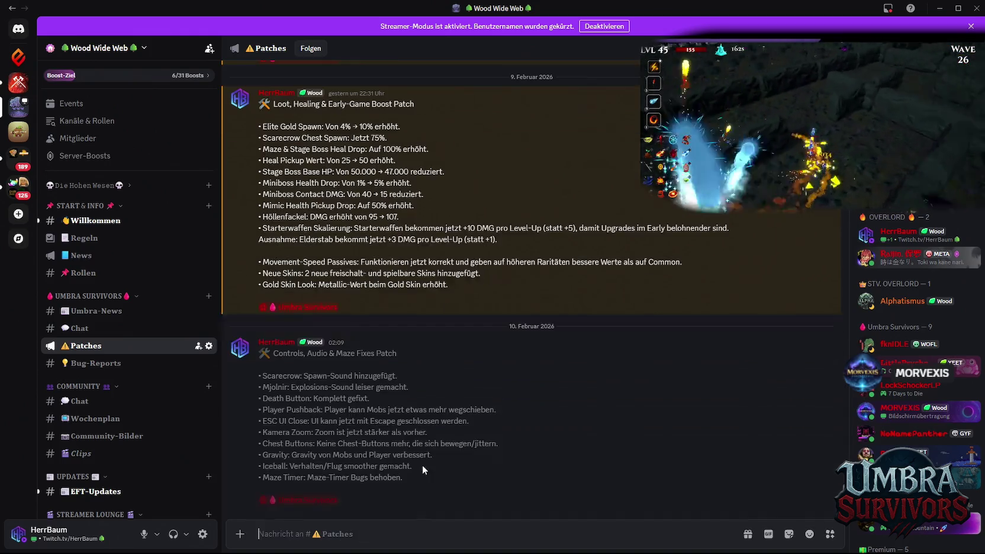
left_click(392, 497)
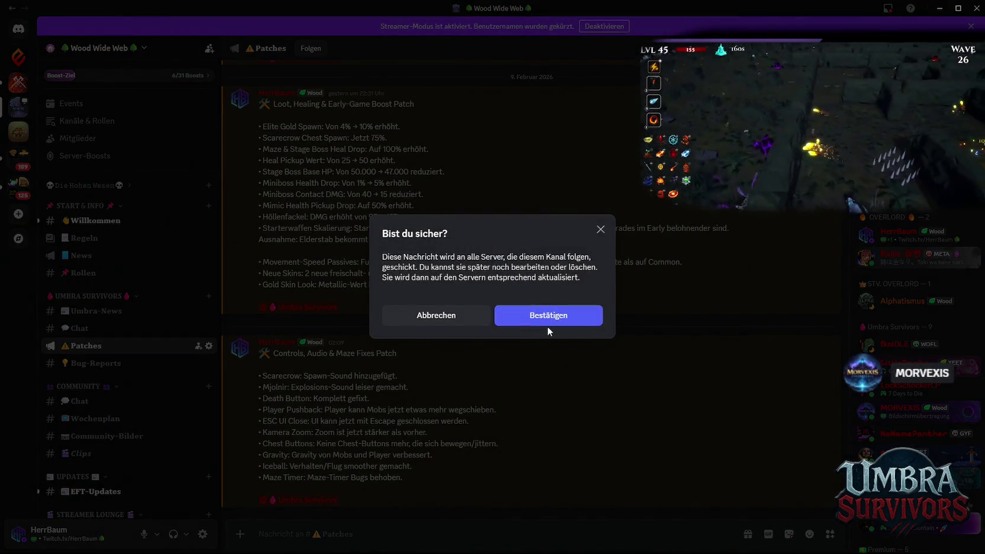